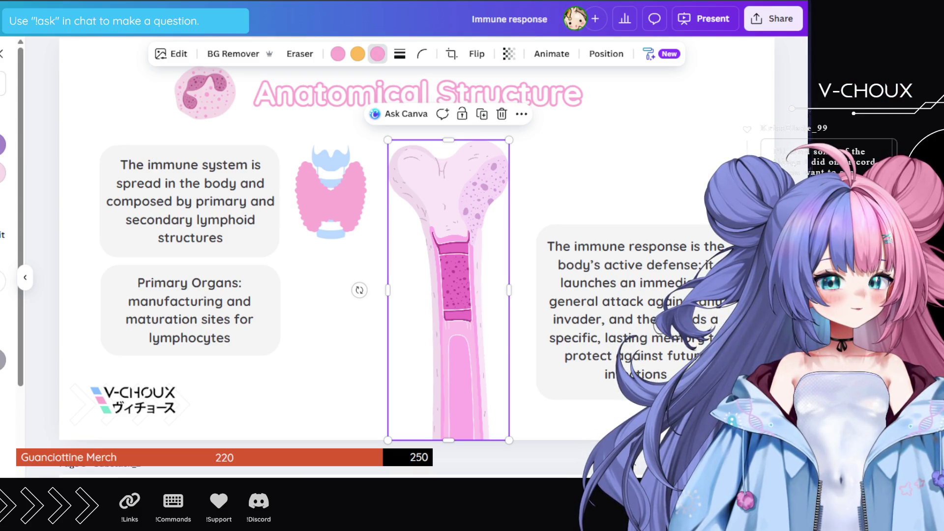
# - Recolour the bone beige, then orange, then pale pink
pyautogui.click(2, 281)
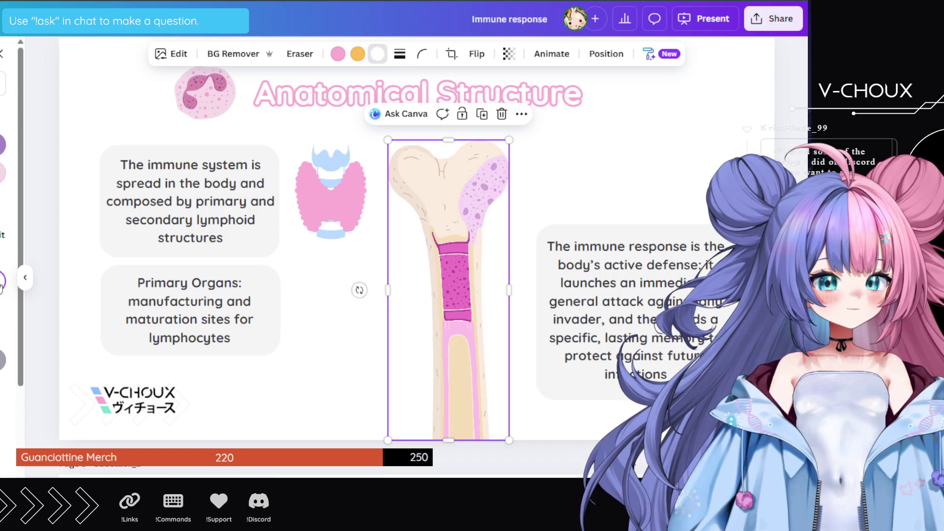
pyautogui.click(2, 281)
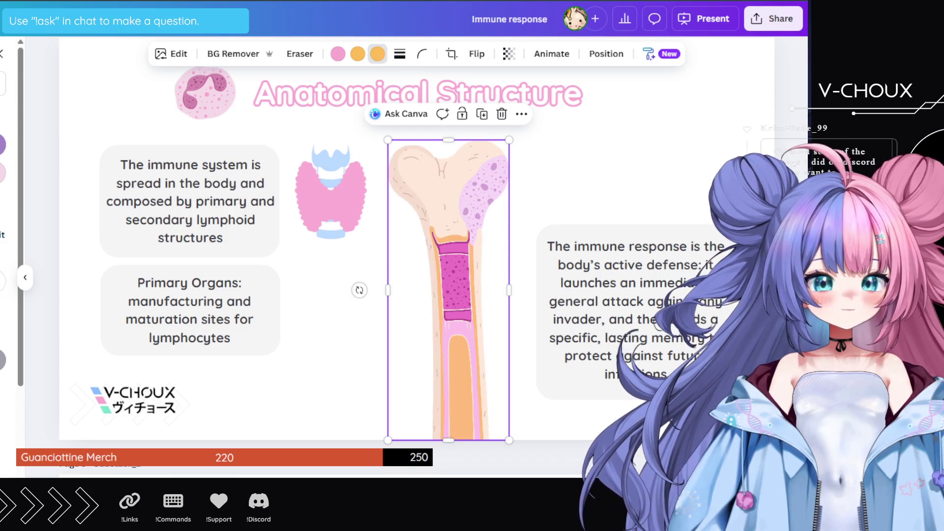
pyautogui.scroll(-2, 5, 245)
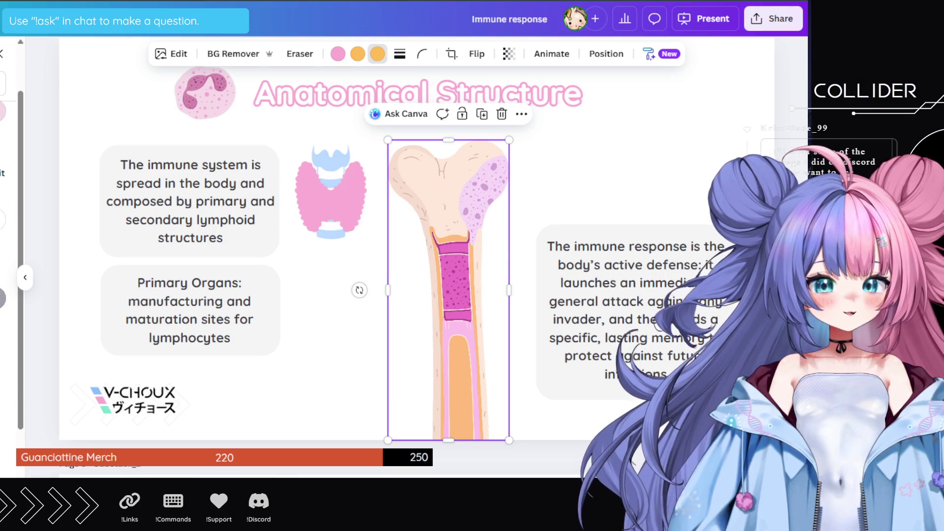
pyautogui.scroll(2, 5, 246)
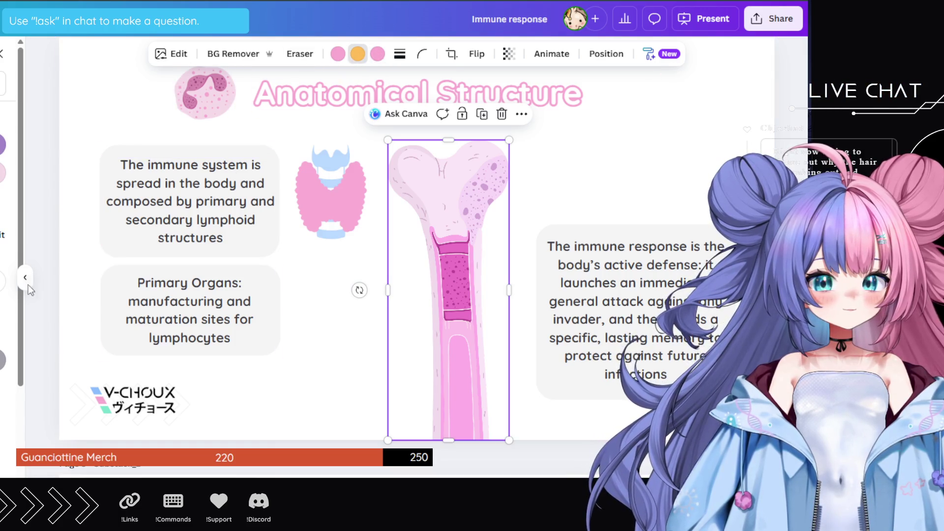
pyautogui.click(2, 282)
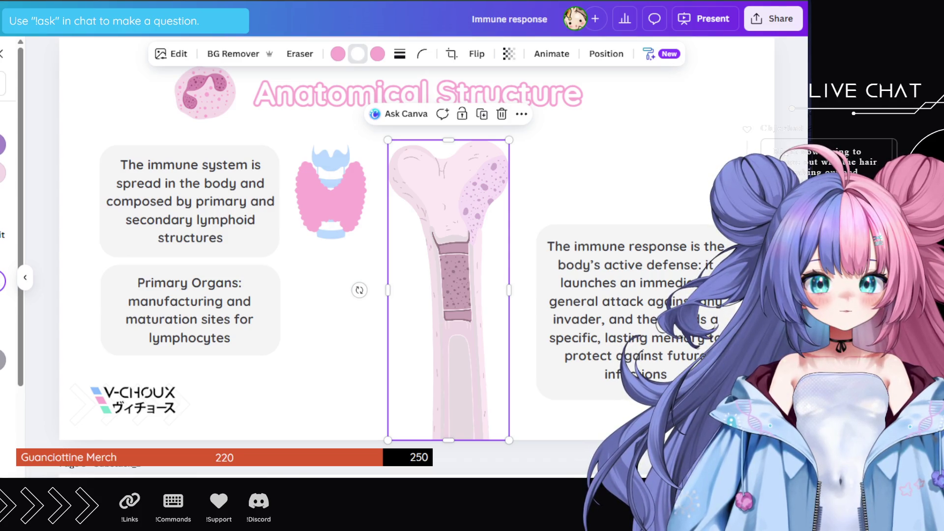
# - Try blue-purple, teal, grey, lavender and mint schemes on the bone, then restore its original pink
pyautogui.click(2, 282)
pyautogui.click(2, 282)
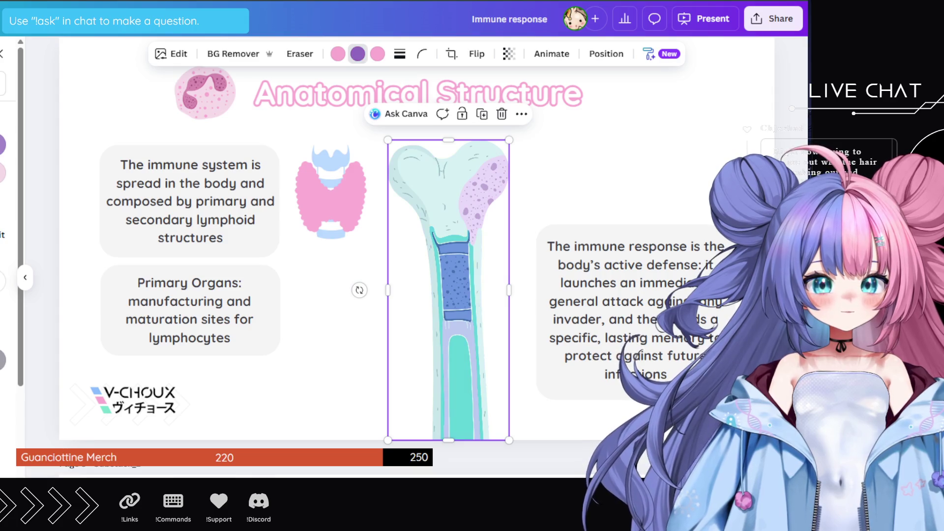
pyautogui.click(2, 282)
pyautogui.click(2, 282)
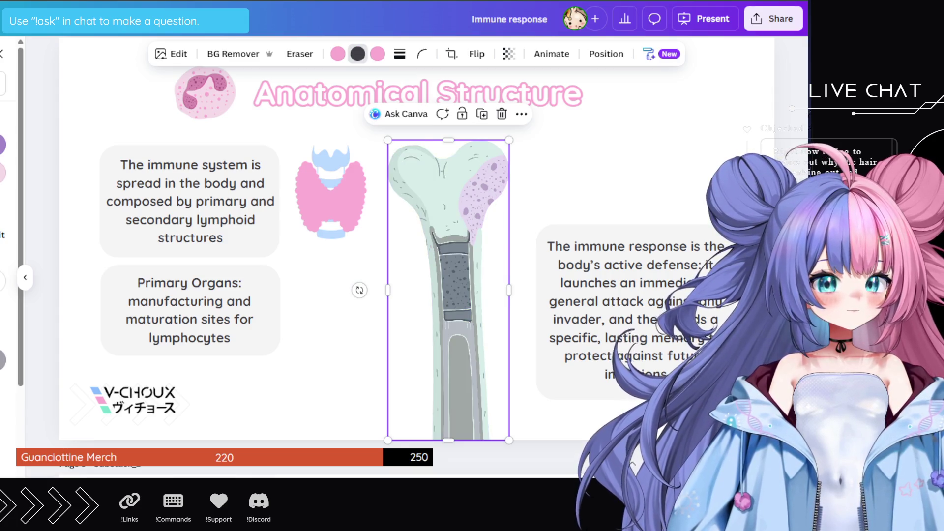
pyautogui.click(2, 282)
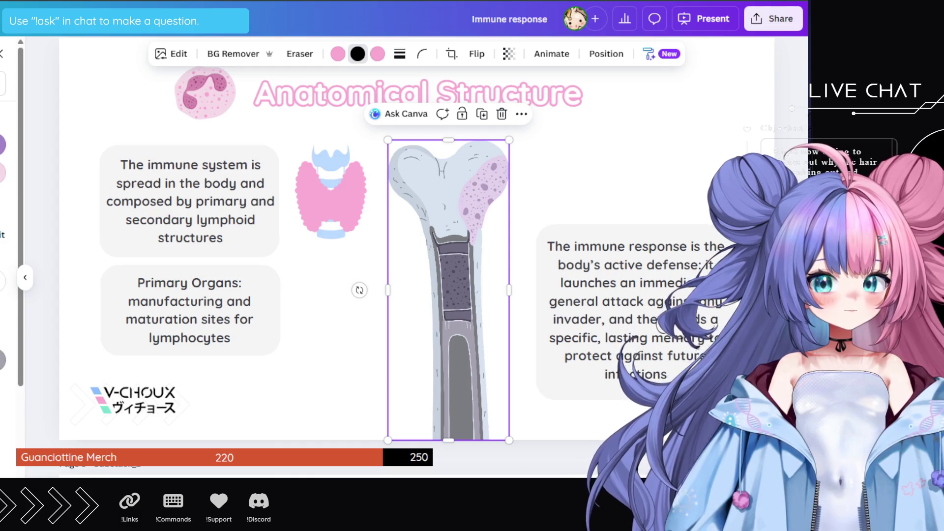
pyautogui.click(2, 282)
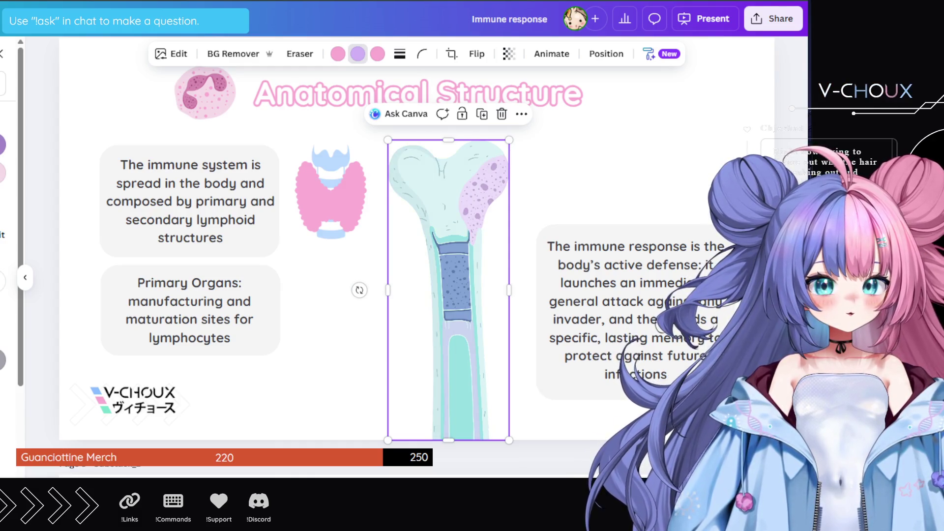
pyautogui.click(2, 282)
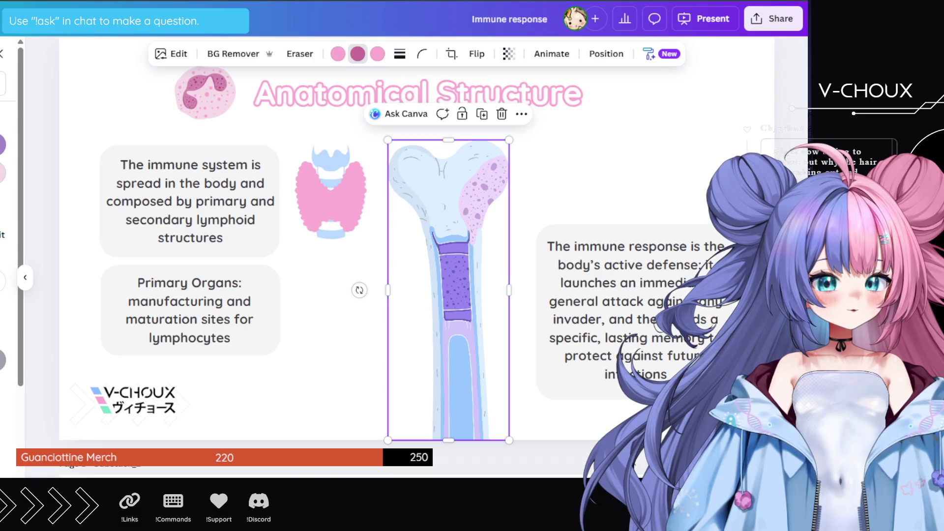
pyautogui.click(1, 282)
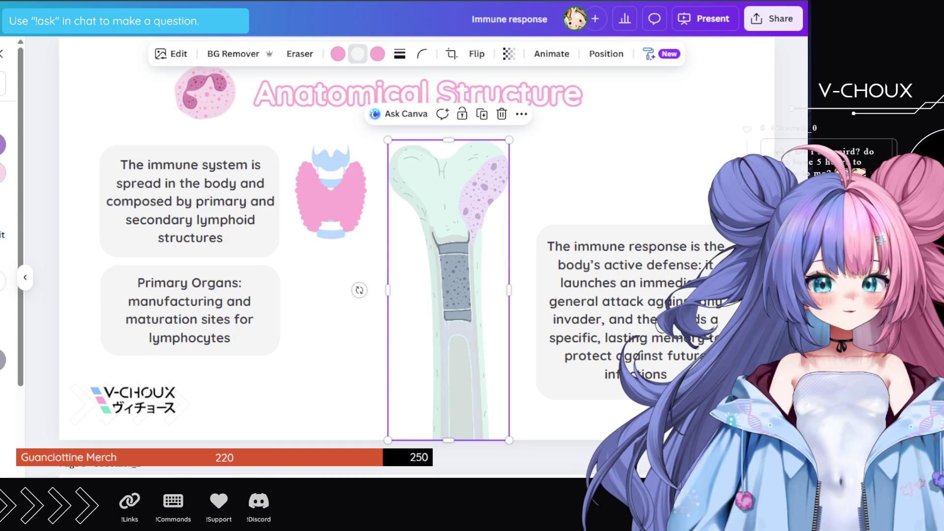
pyautogui.click(2, 282)
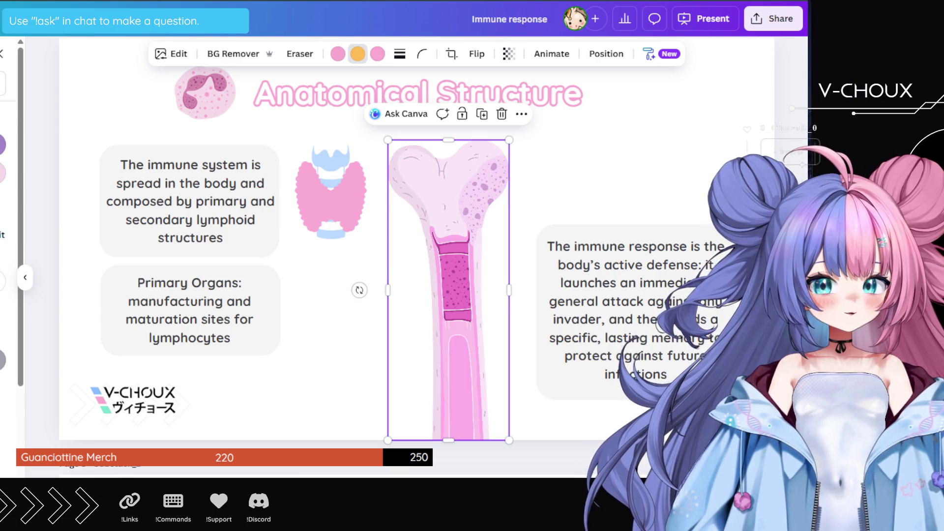
# - Leave the colour options and scroll through the Elements graphics
pyautogui.click(1, 54)
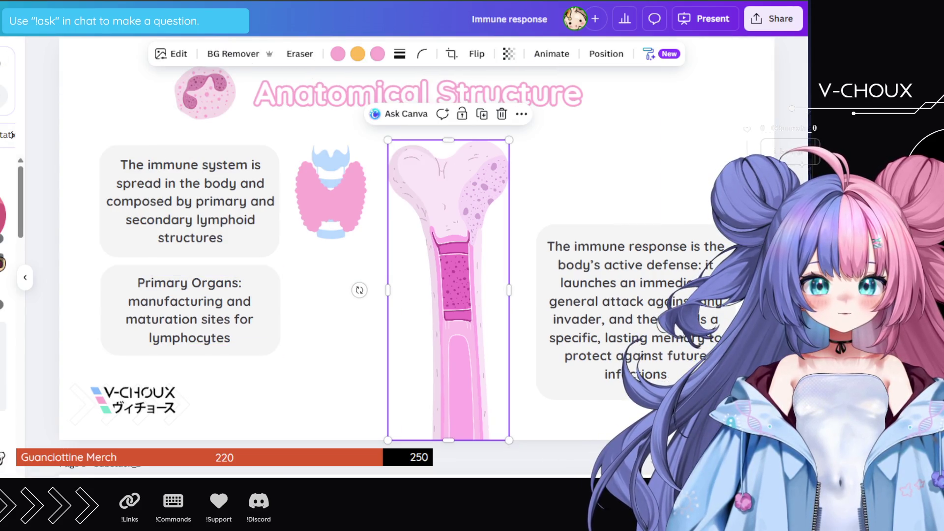
pyautogui.scroll(-5, 8, 295)
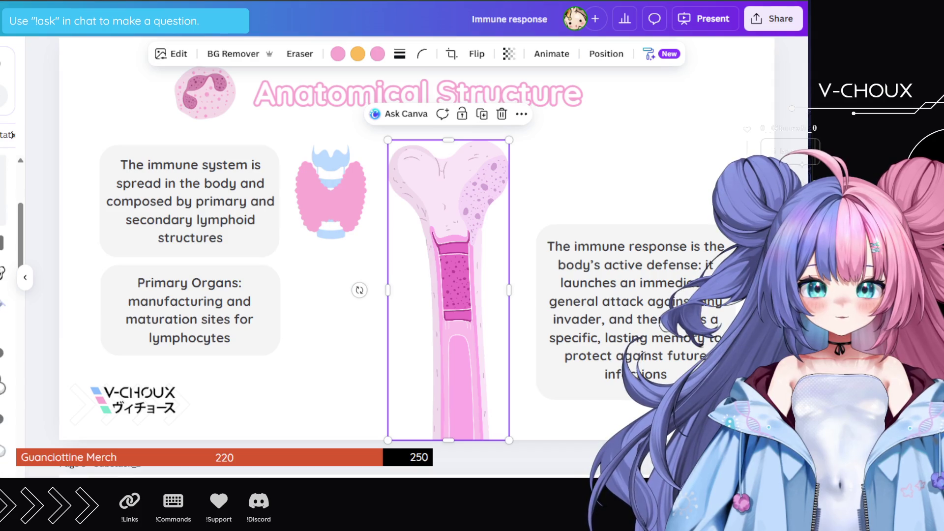
pyautogui.scroll(-5, 7, 295)
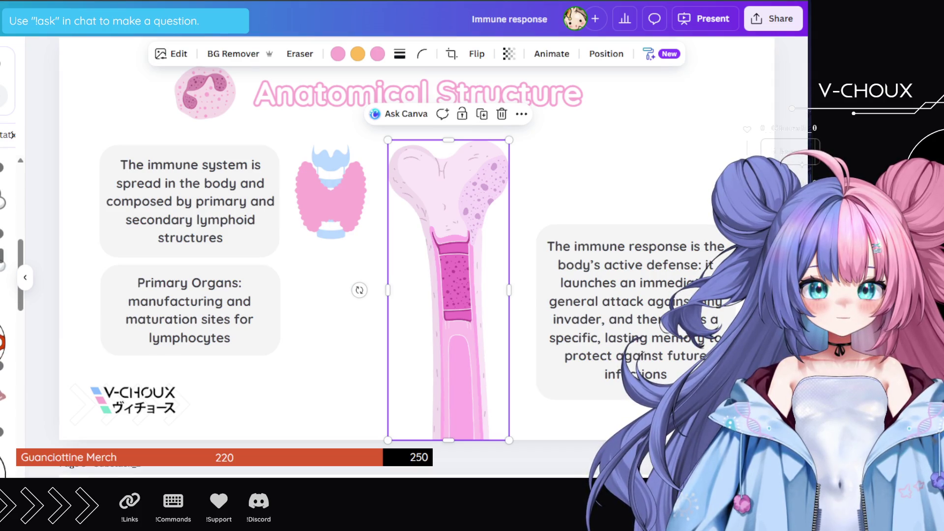
pyautogui.scroll(-5, 7, 295)
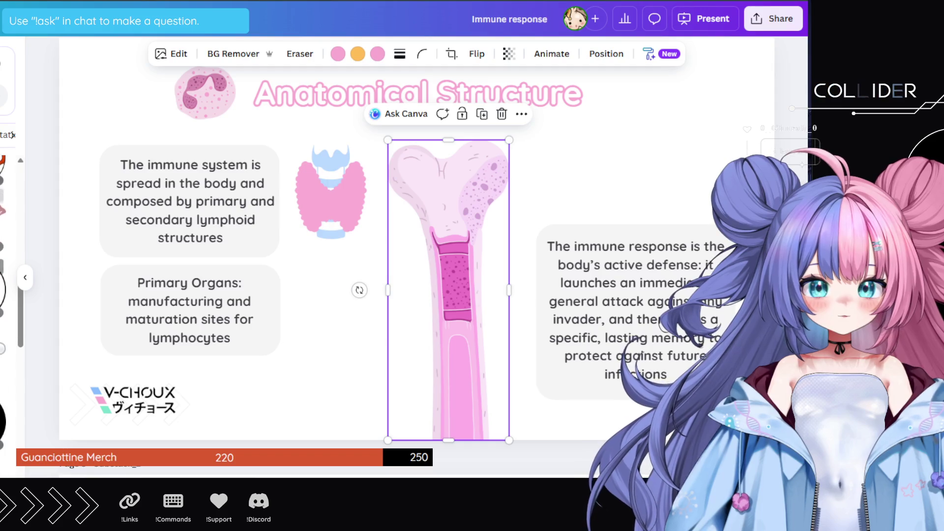
pyautogui.scroll(-3, 8, 295)
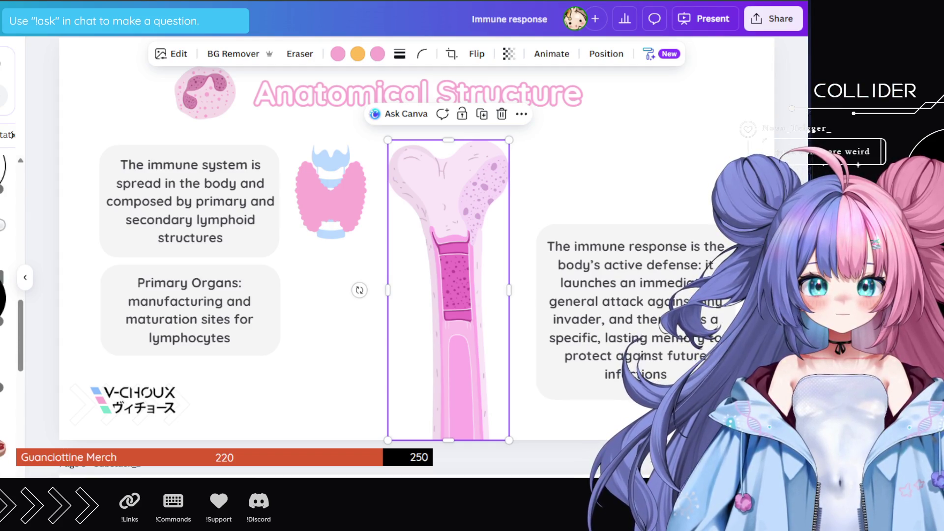
pyautogui.scroll(-3, 8, 295)
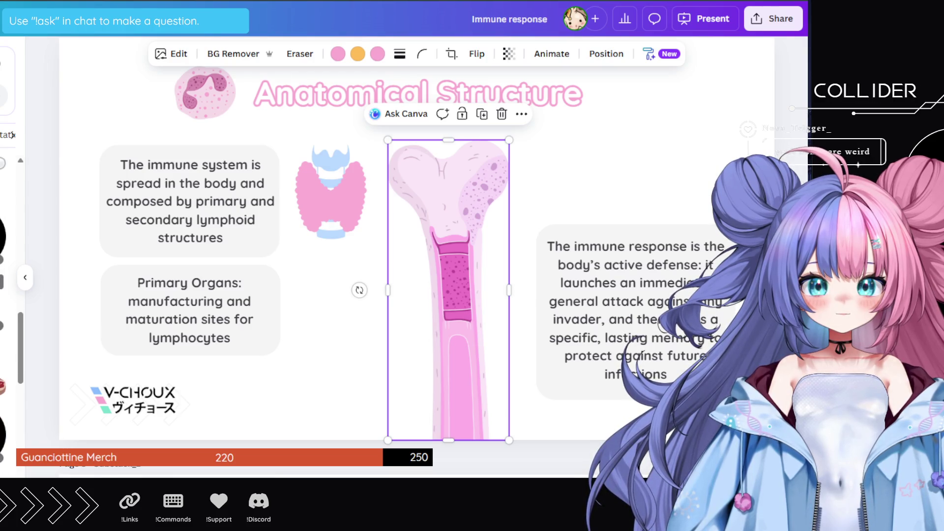
pyautogui.scroll(-5, 7, 295)
pyautogui.scroll(-5, 8, 295)
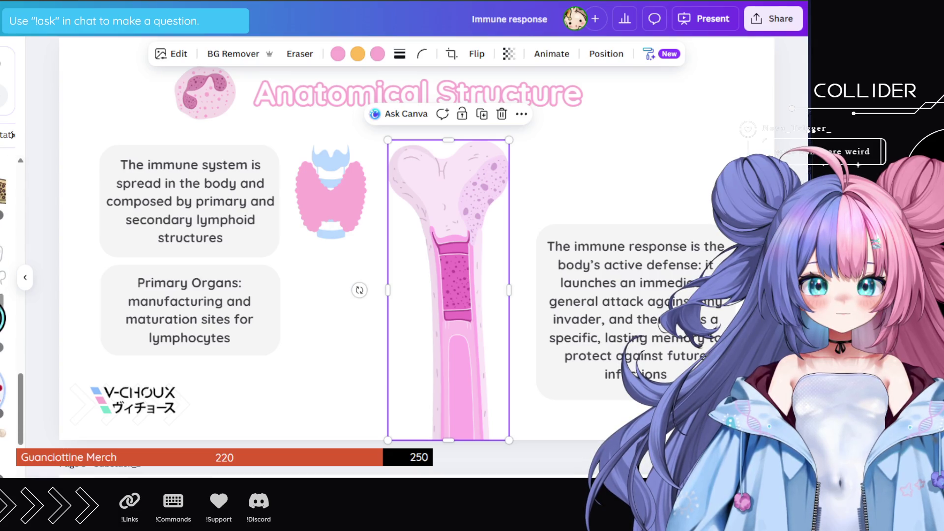
# - Add a horizontal bone graphic, delete it again, and keep browsing the results
pyautogui.click(4, 344)
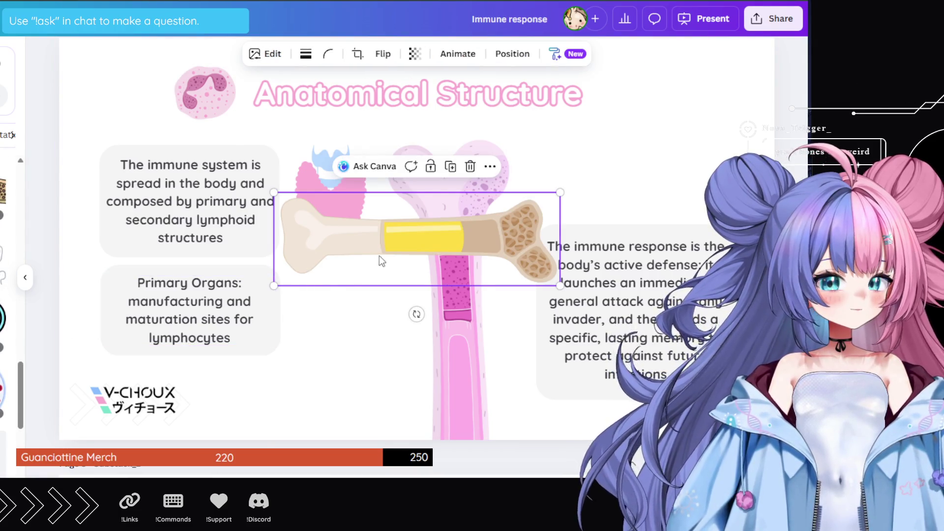
pyautogui.press('Delete')
pyautogui.scroll(-5, 7, 295)
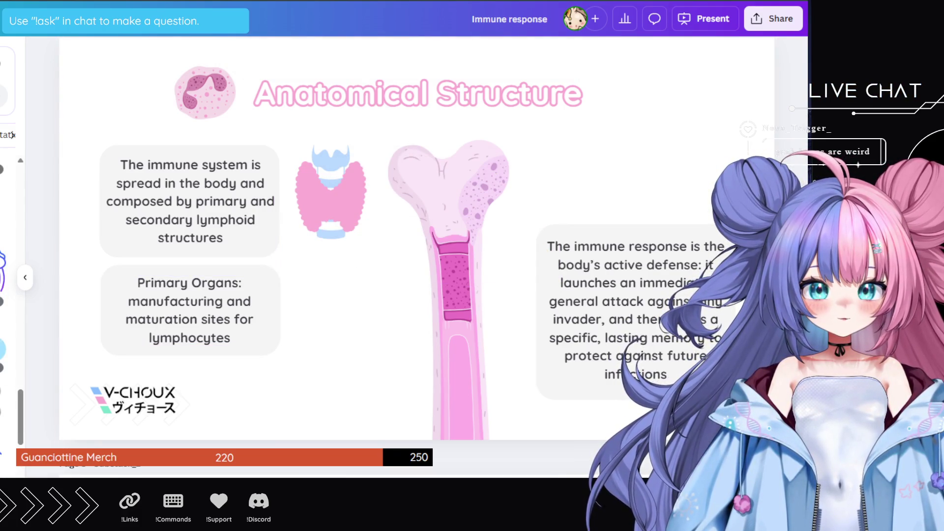
pyautogui.scroll(-3, 8, 295)
pyautogui.scroll(-4, 7, 295)
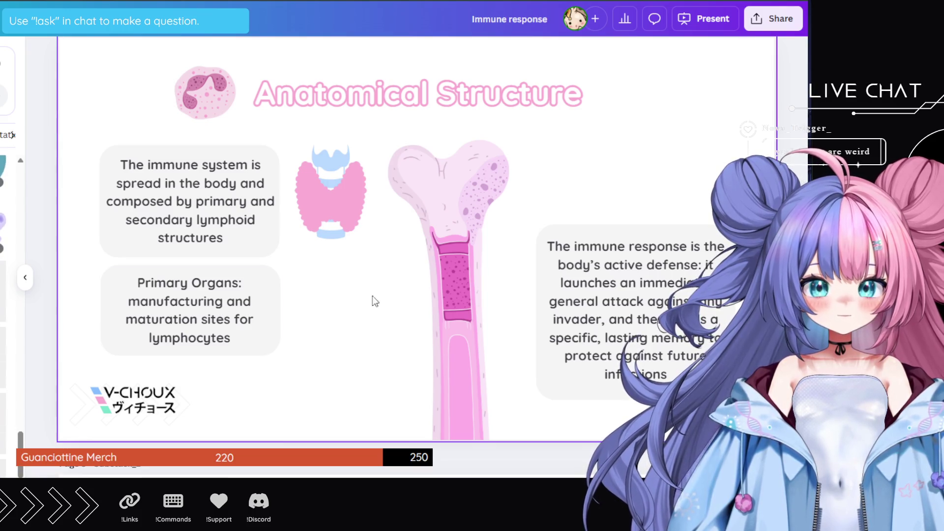
# - Shrink the pink bone with its corner handle and move it up next to the thyroid
pyautogui.click(459, 210)
pyautogui.moveTo(509, 144)
pyautogui.mouseDown()
pyautogui.moveTo(446, 322)
pyautogui.moveTo(433, 325)
pyautogui.mouseUp()
pyautogui.moveTo(415, 368)
pyautogui.mouseDown()
pyautogui.moveTo(409, 192)
pyautogui.moveTo(396, 170)
pyautogui.mouseUp()
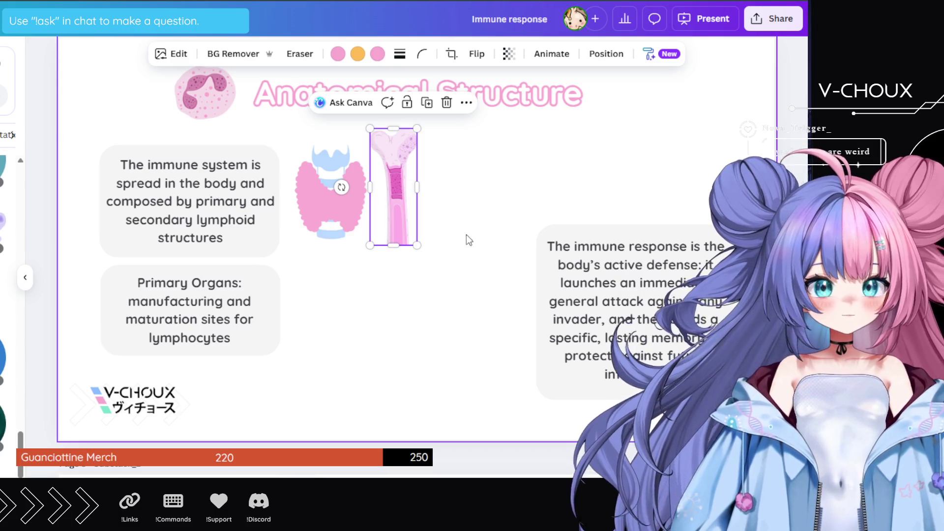
pyautogui.click(470, 215)
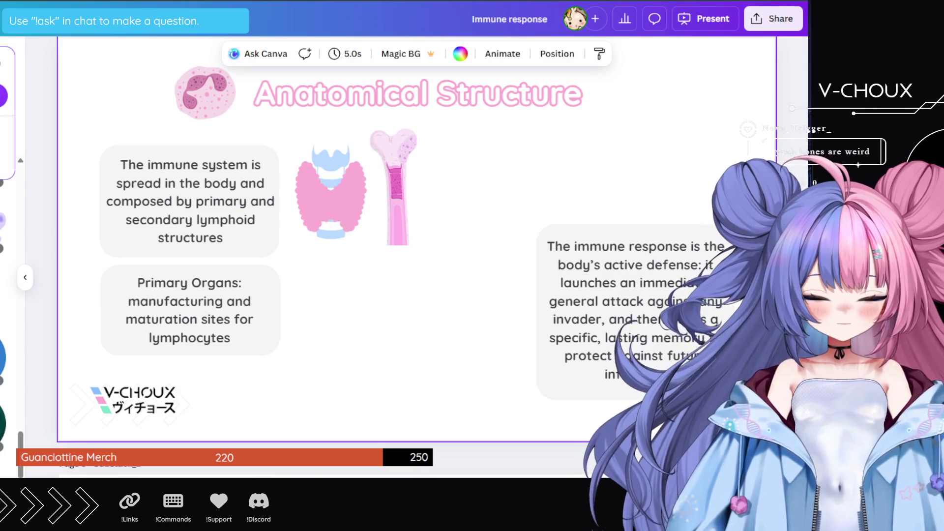
# - Place the orange thymus illustration on the slide, shrunk beside the Primary Organs box, and start recolouring its orange fill
pyautogui.scroll(5, 10, 246)
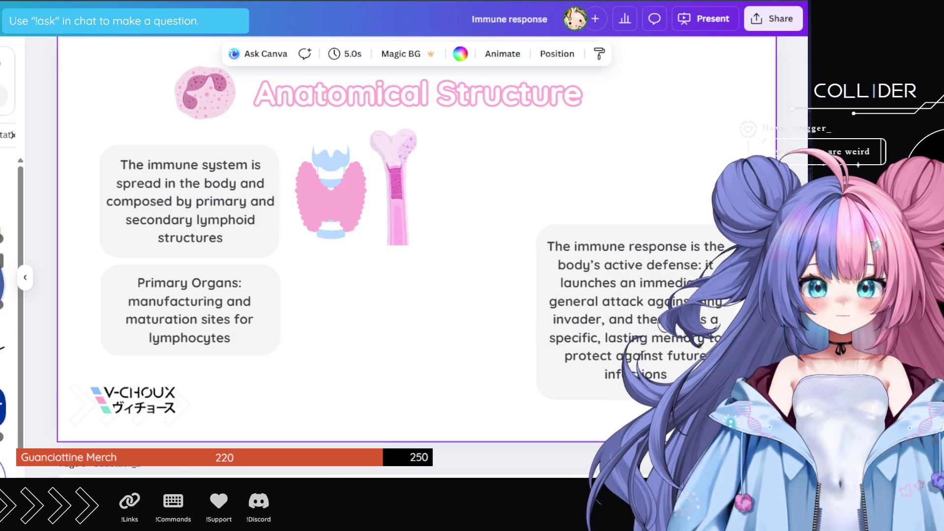
pyautogui.scroll(-10, 10, 295)
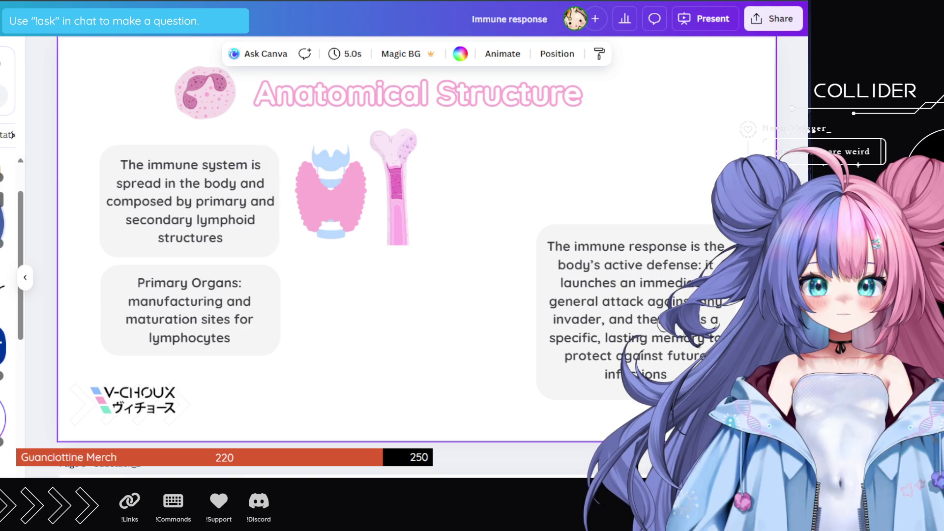
pyautogui.scroll(-5, 10, 295)
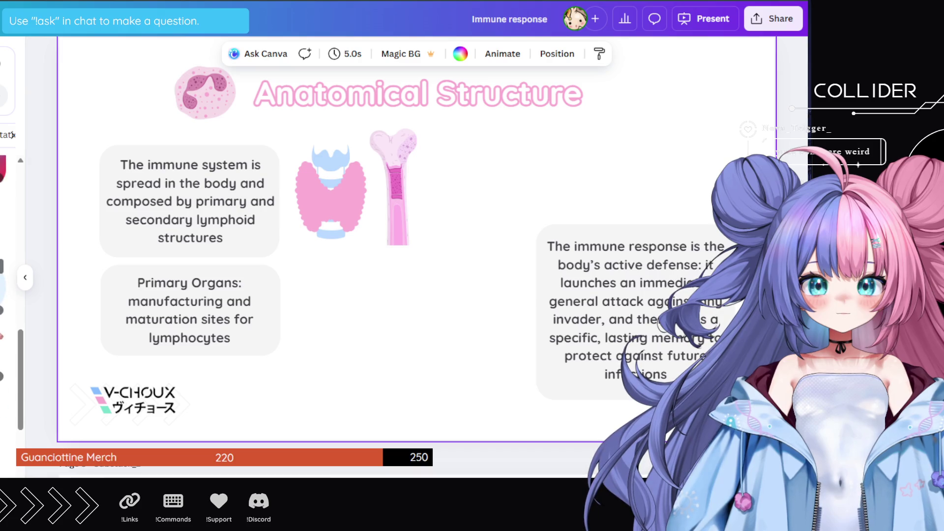
pyautogui.scroll(-10, 10, 295)
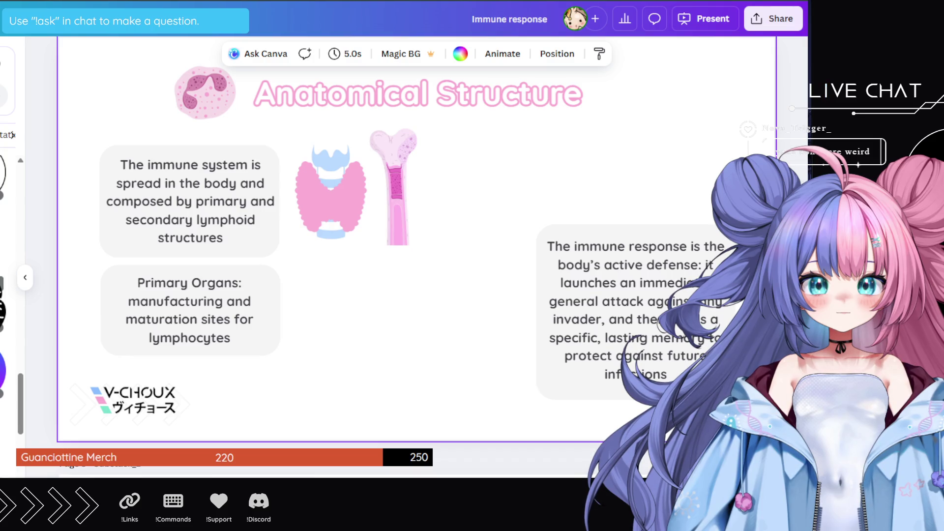
pyautogui.scroll(10, 10, 294)
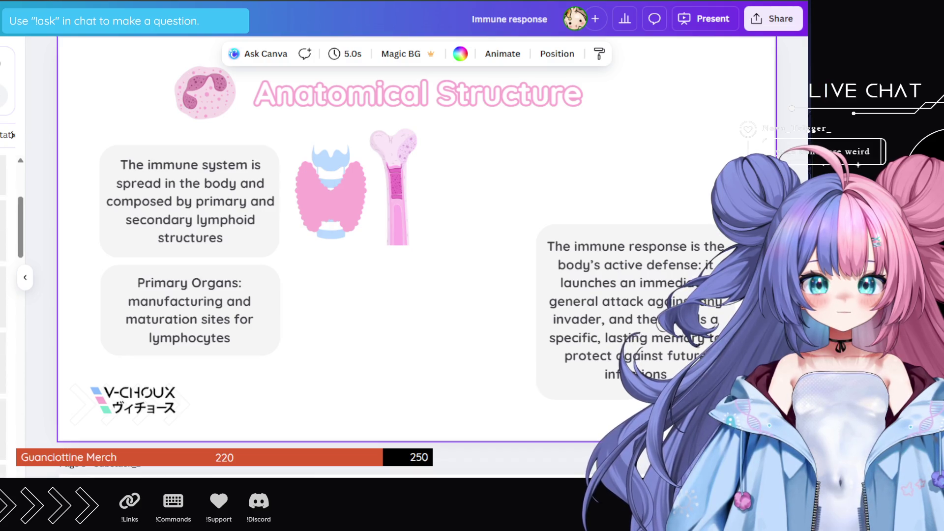
pyautogui.moveTo(4, 275)
pyautogui.mouseDown()
pyautogui.moveTo(158, 263)
pyautogui.moveTo(281, 270)
pyautogui.moveTo(327, 290)
pyautogui.mouseUp()
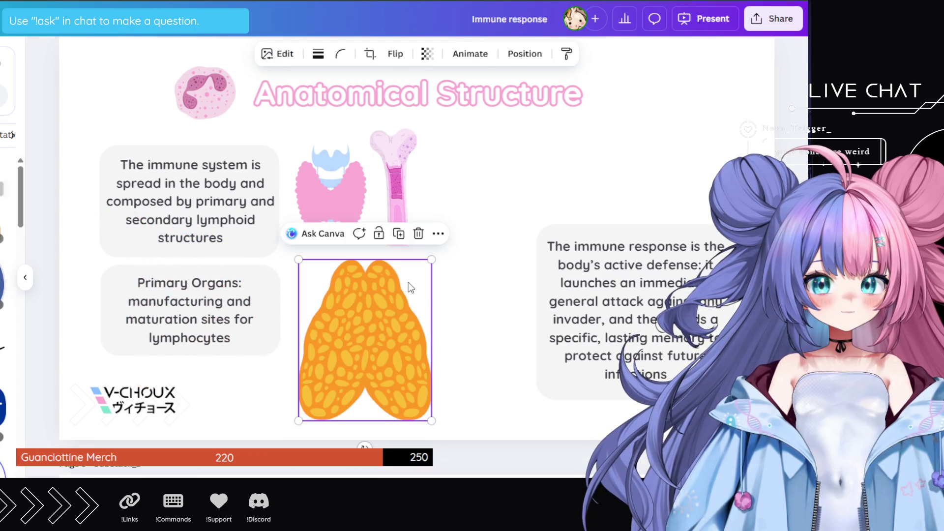
pyautogui.moveTo(434, 266); pyautogui.dragTo(416, 289)
pyautogui.moveTo(373, 343)
pyautogui.mouseDown()
pyautogui.moveTo(362, 345)
pyautogui.moveTo(343, 270)
pyautogui.mouseUp()
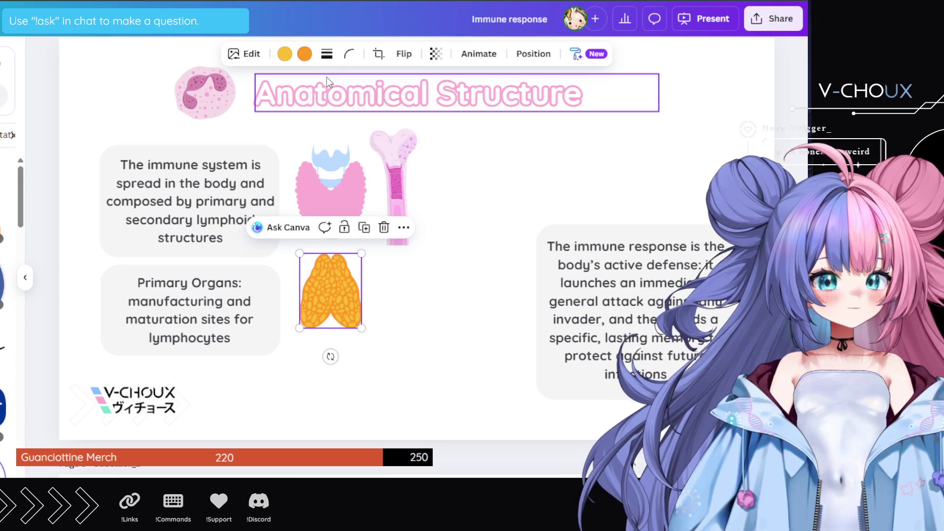
pyautogui.click(304, 54)
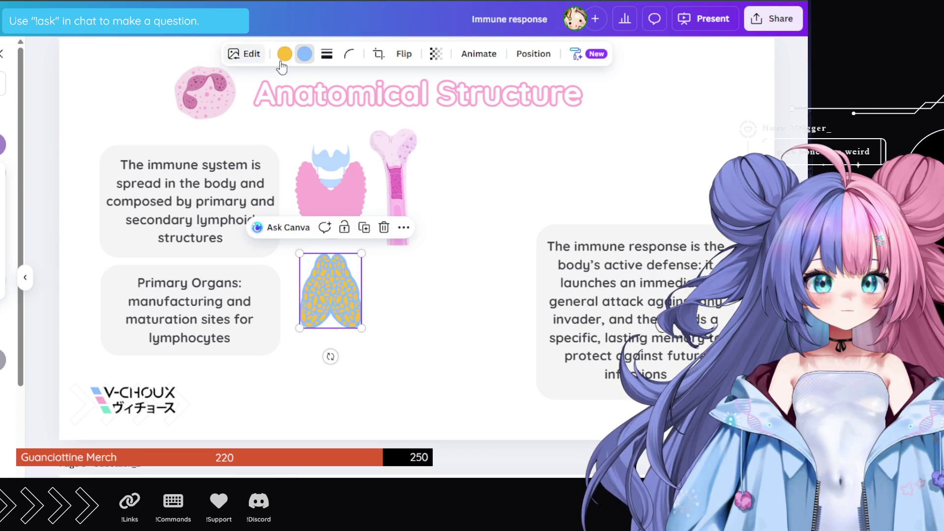
# - Recolour the thymus fill a deeper blue and its yellow spots a matching blue
pyautogui.click(9, 61)
pyautogui.click(304, 53)
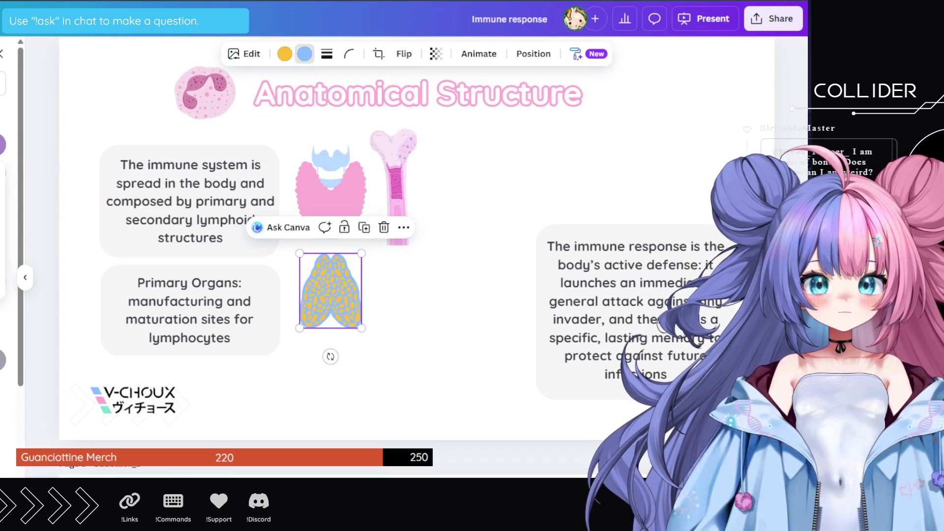
pyautogui.click(3, 144)
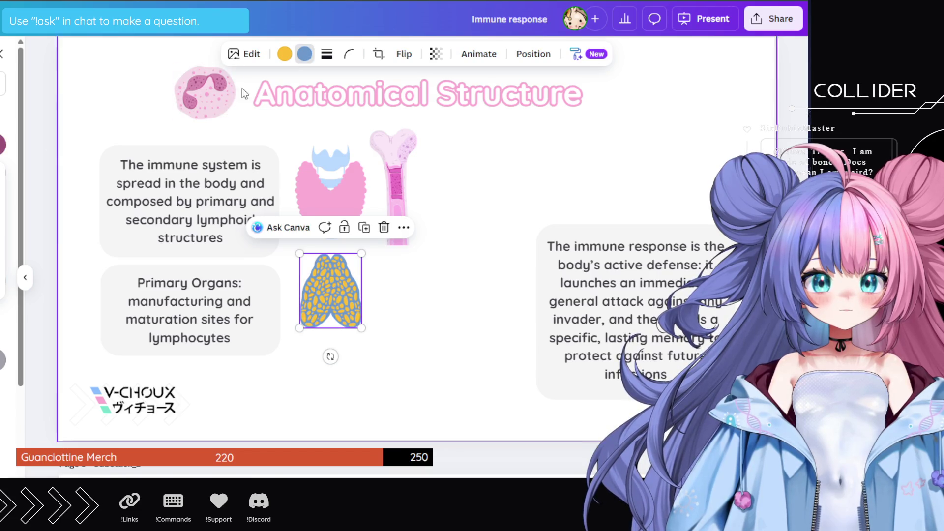
pyautogui.click(284, 53)
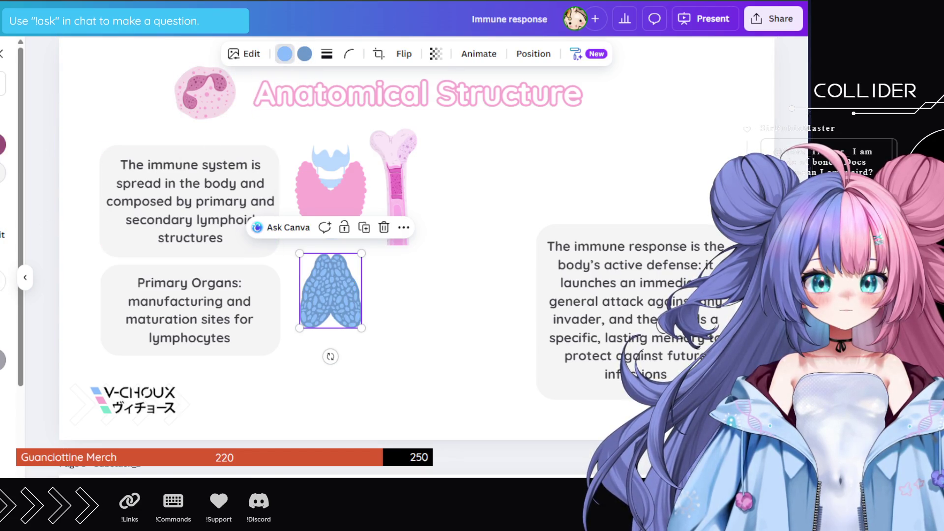
pyautogui.click(437, 295)
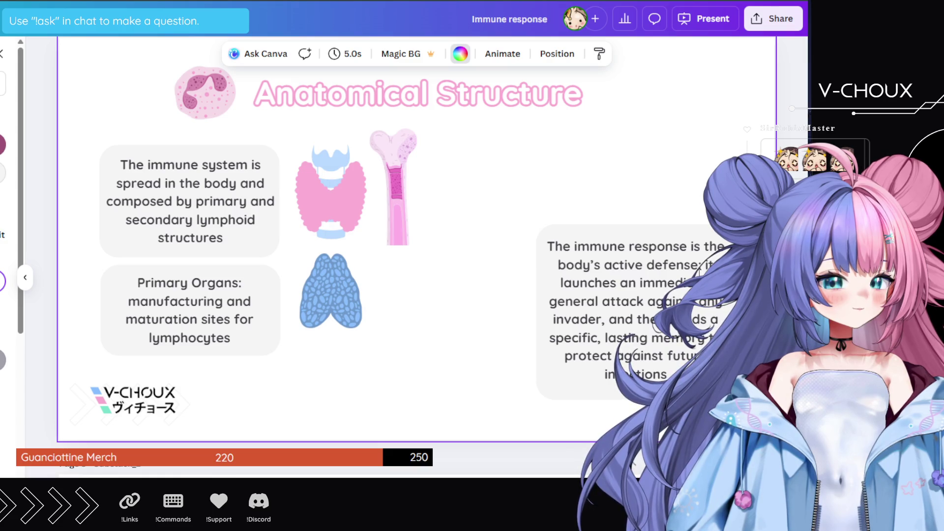
# - Move the bone left, the blue thymus up beside it, and the thyroid beside Primary Organs
pyautogui.moveTo(338, 208); pyautogui.dragTo(514, 383)
pyautogui.moveTo(394, 191); pyautogui.dragTo(331, 187)
pyautogui.click(335, 297)
pyautogui.moveTo(334, 296)
pyautogui.mouseDown()
pyautogui.moveTo(395, 201)
pyautogui.moveTo(389, 208)
pyautogui.mouseUp()
pyautogui.moveTo(474, 322); pyautogui.dragTo(310, 307)
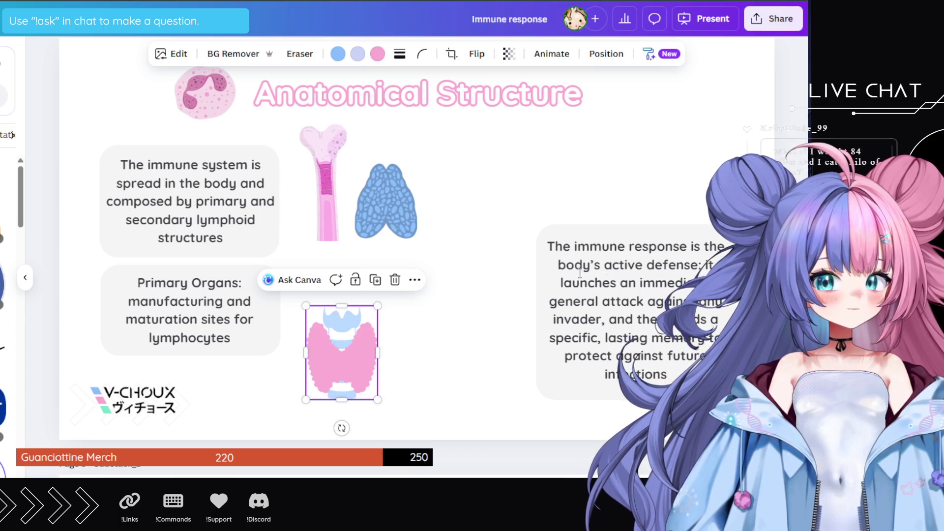
# - Add a human lymphatic-system figure, delete it, and keep browsing the Elements graphics
pyautogui.click(5, 243)
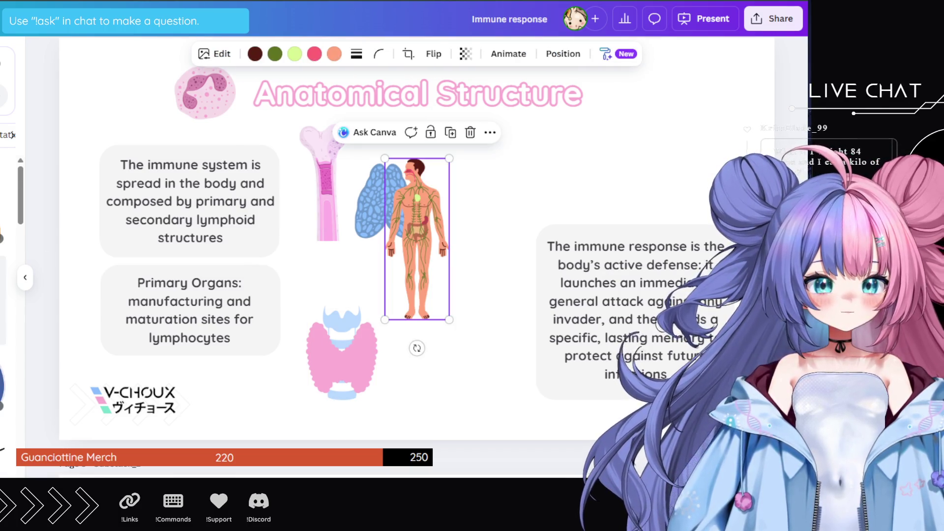
pyautogui.press('Delete')
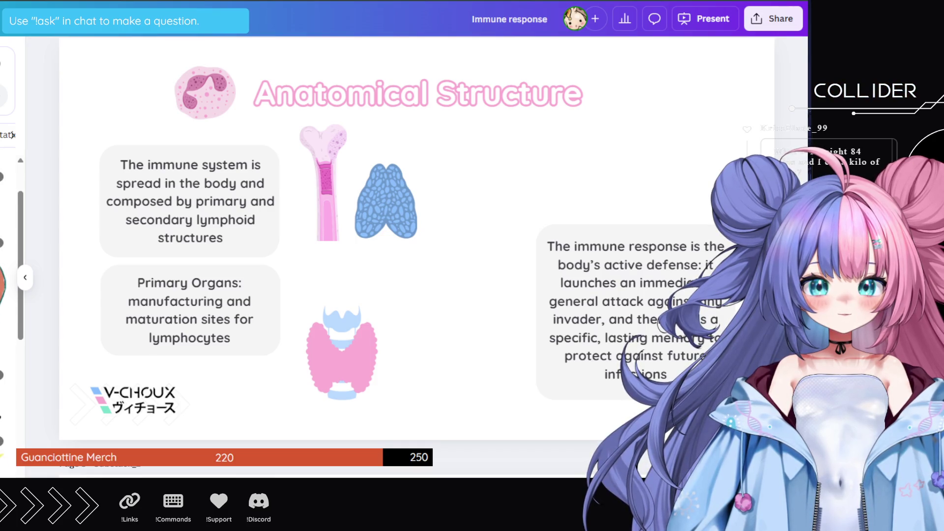
pyautogui.scroll(2, 8, 295)
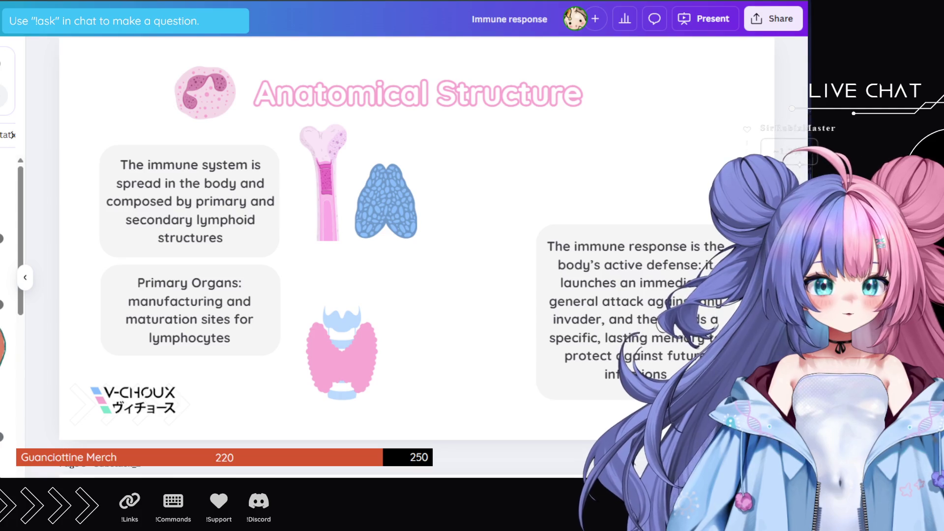
pyautogui.scroll(-2, 7, 295)
pyautogui.scroll(-5, 7, 295)
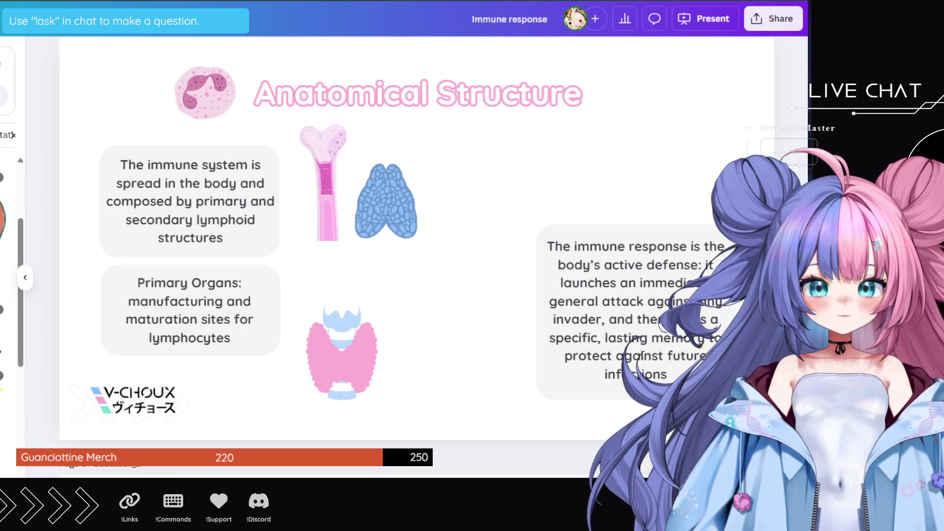
pyautogui.scroll(-2, 8, 294)
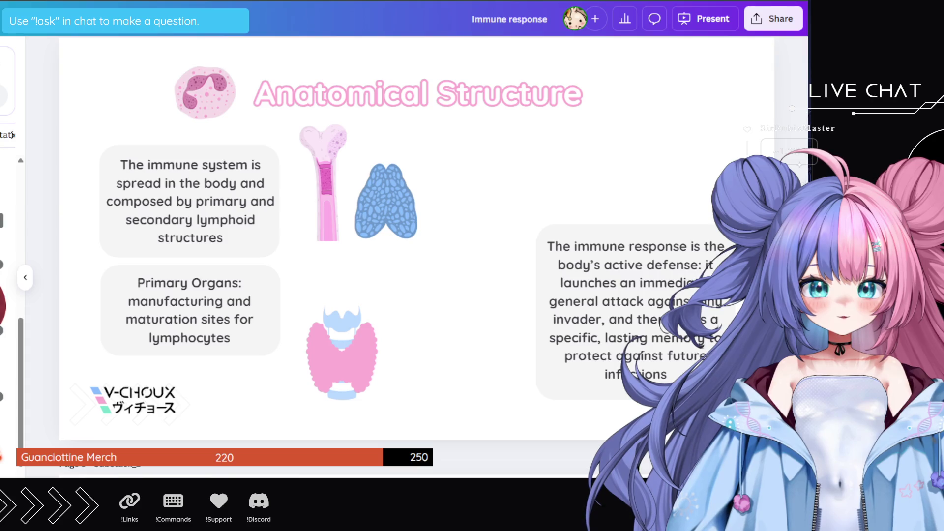
pyautogui.scroll(-4, 7, 294)
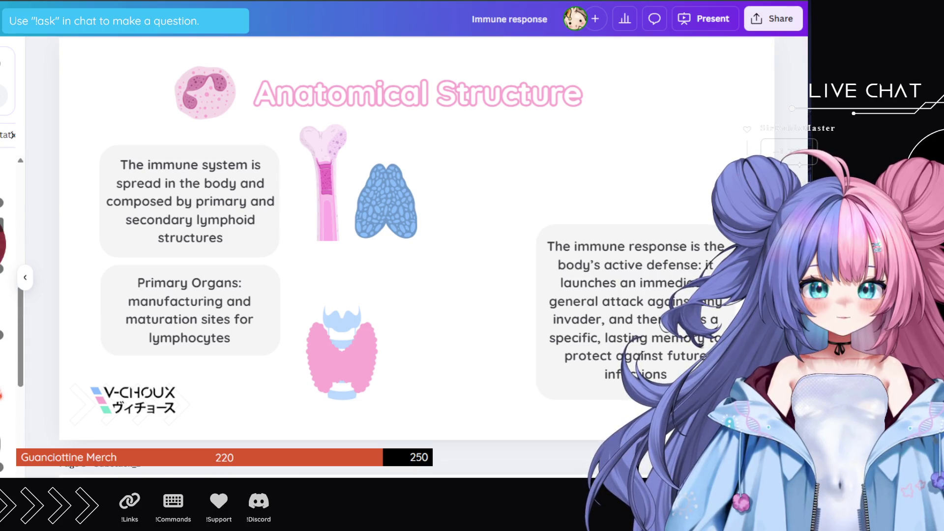
pyautogui.scroll(-4, 7, 295)
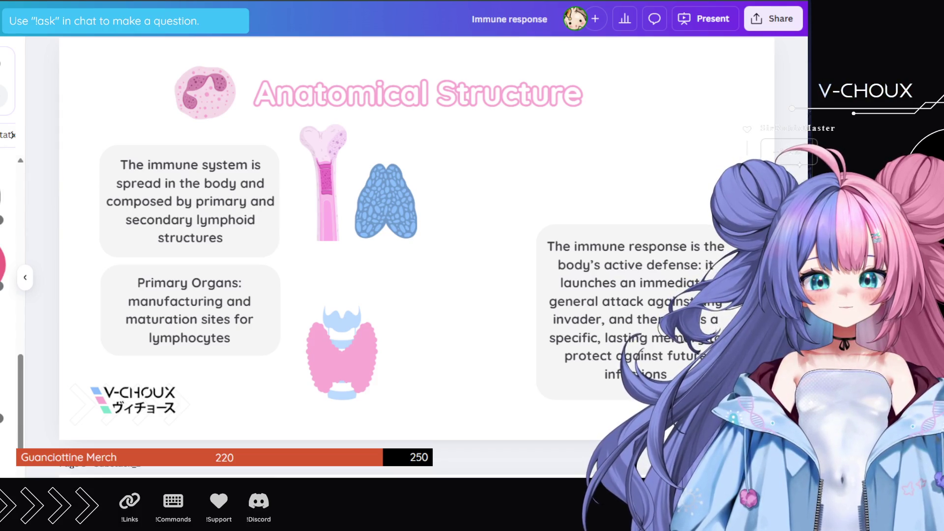
# - Add a red spleen, delete the thyroid, shrink the spleen below the thymus, and add a green lymph-vessel graphic
pyautogui.click(4, 266)
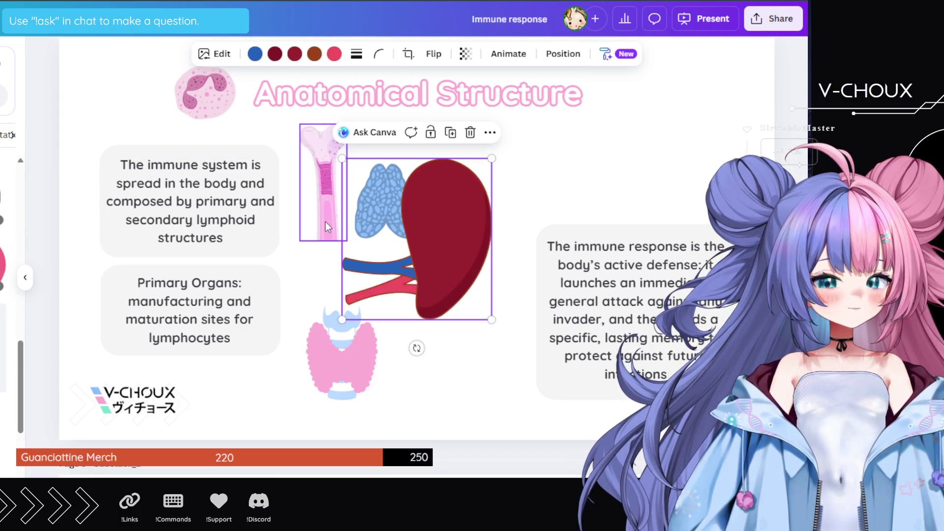
pyautogui.moveTo(440, 231); pyautogui.dragTo(471, 314)
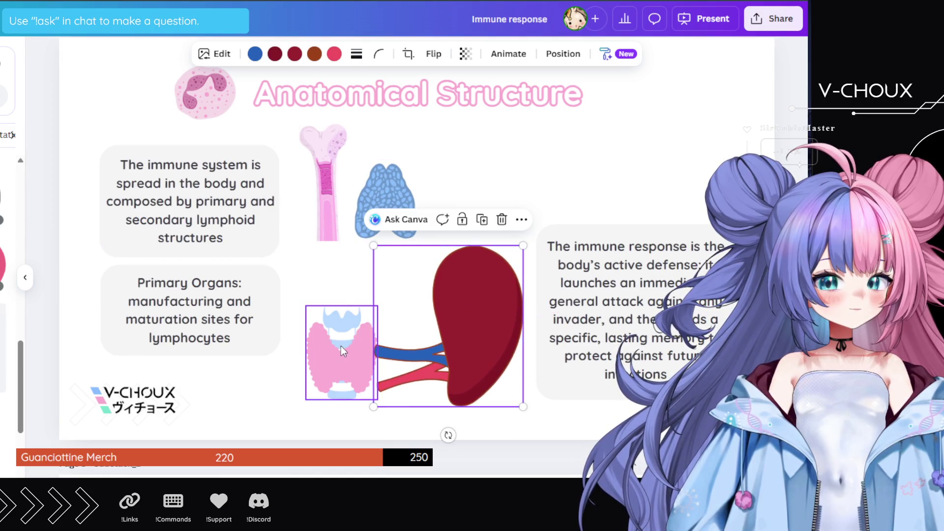
pyautogui.click(340, 344)
pyautogui.press('Delete')
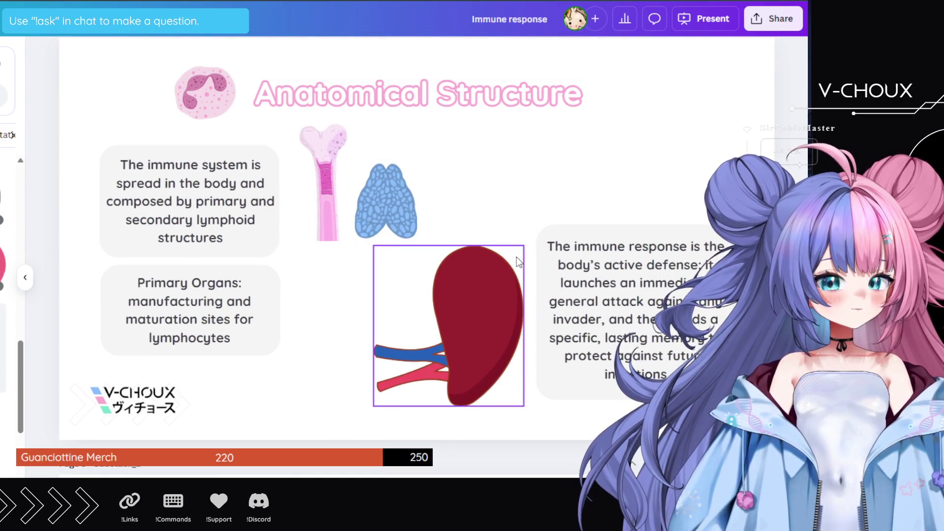
pyautogui.click(516, 257)
pyautogui.moveTo(522, 246); pyautogui.dragTo(464, 310)
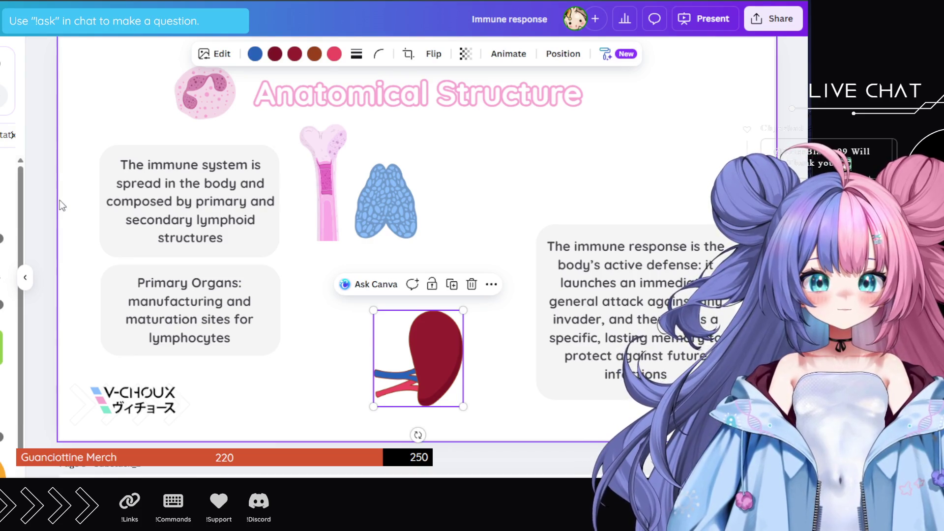
pyautogui.click(7, 211)
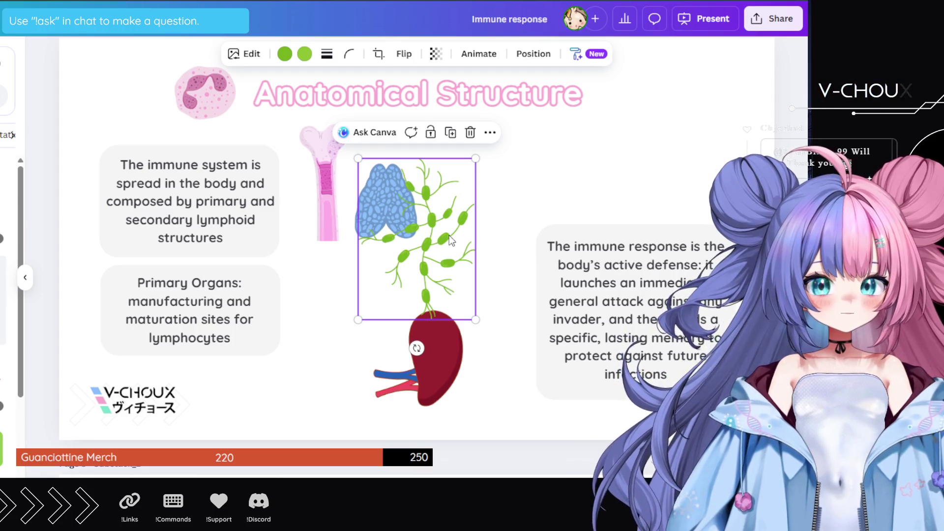
pyautogui.press('Delete')
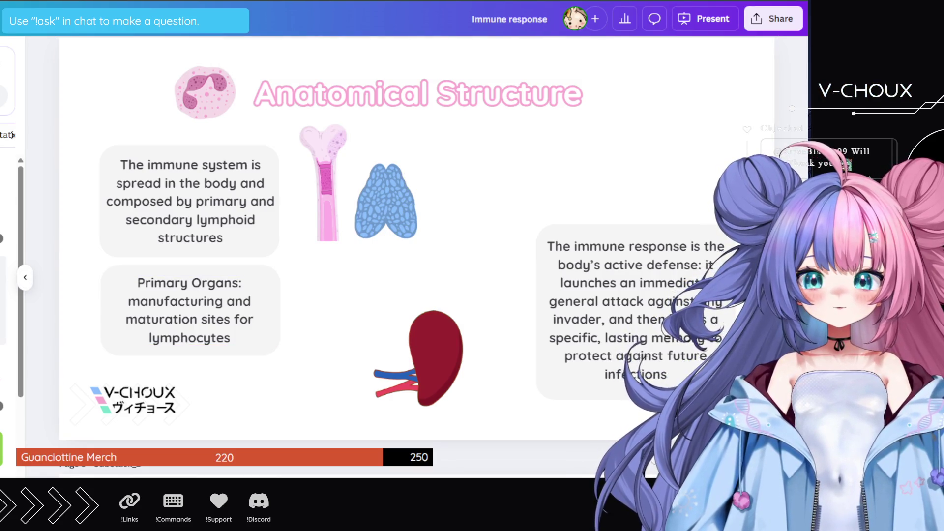
pyautogui.scroll(-5, 5, 295)
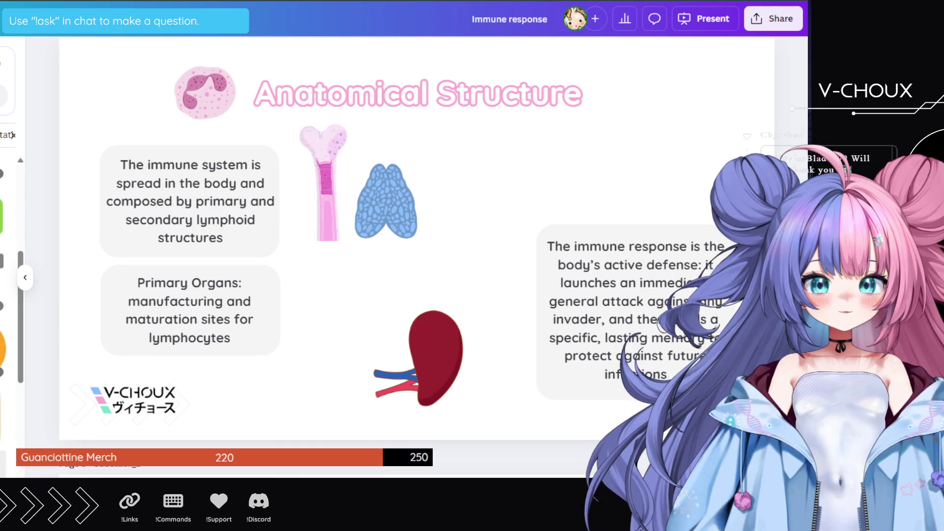
pyautogui.scroll(-3, 5, 295)
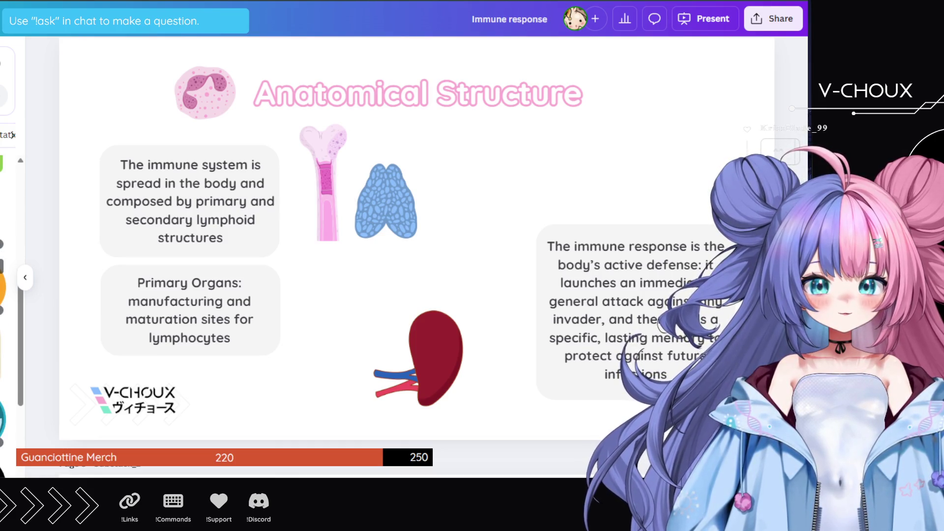
pyautogui.scroll(-4, 5, 294)
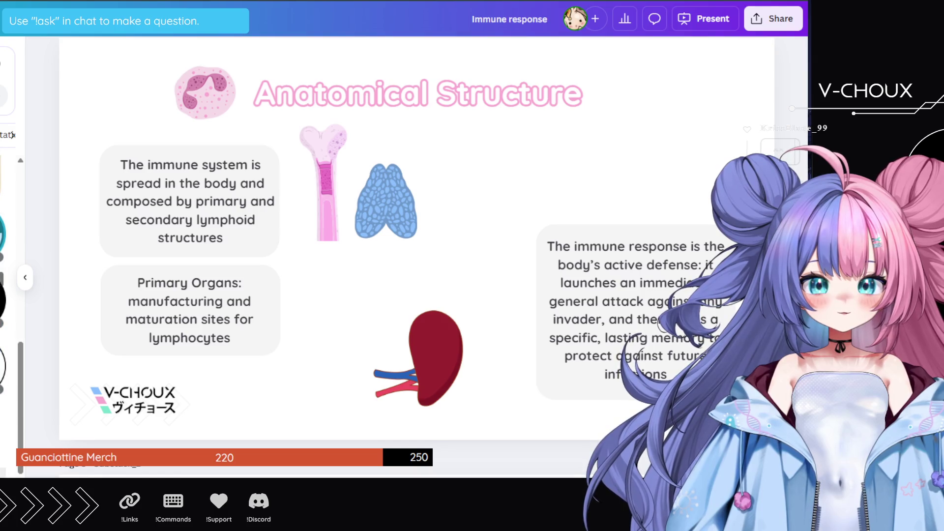
pyautogui.scroll(-3, 4, 295)
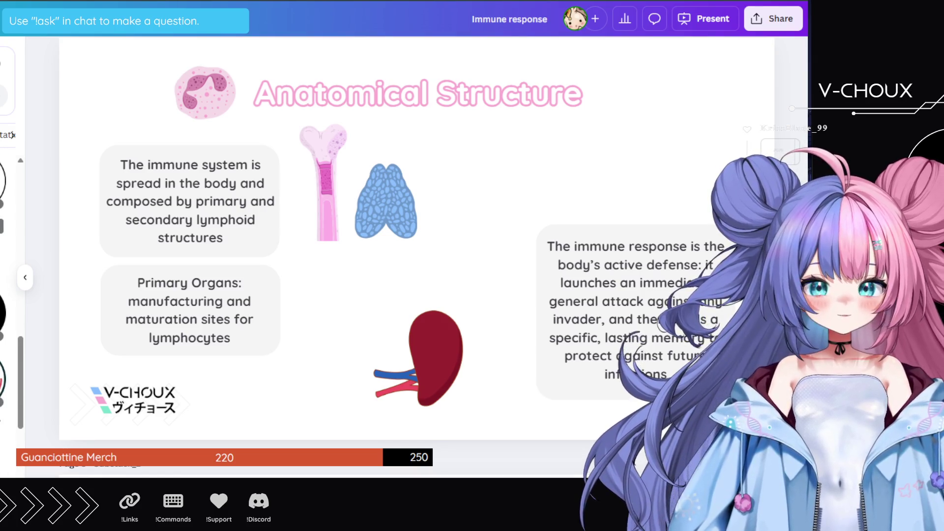
pyautogui.scroll(-3, 5, 295)
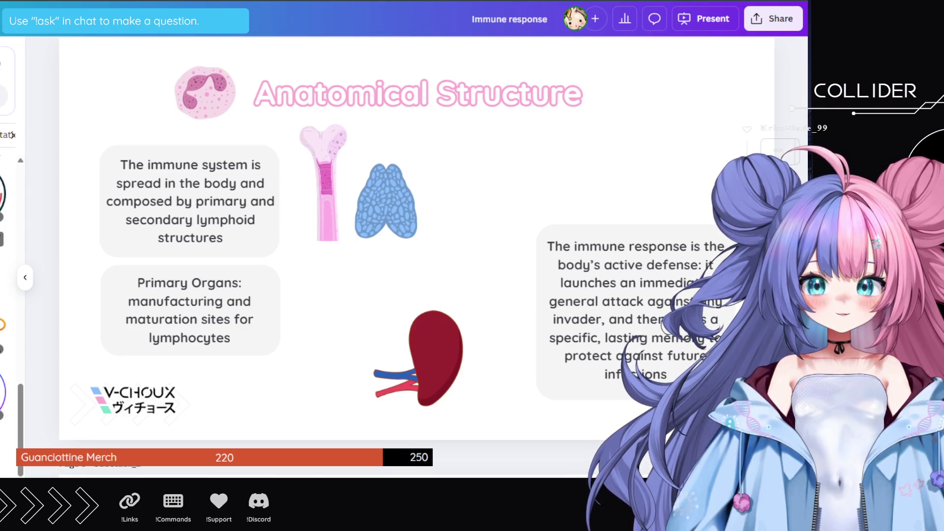
pyautogui.scroll(5, 5, 295)
pyautogui.scroll(5, 5, 294)
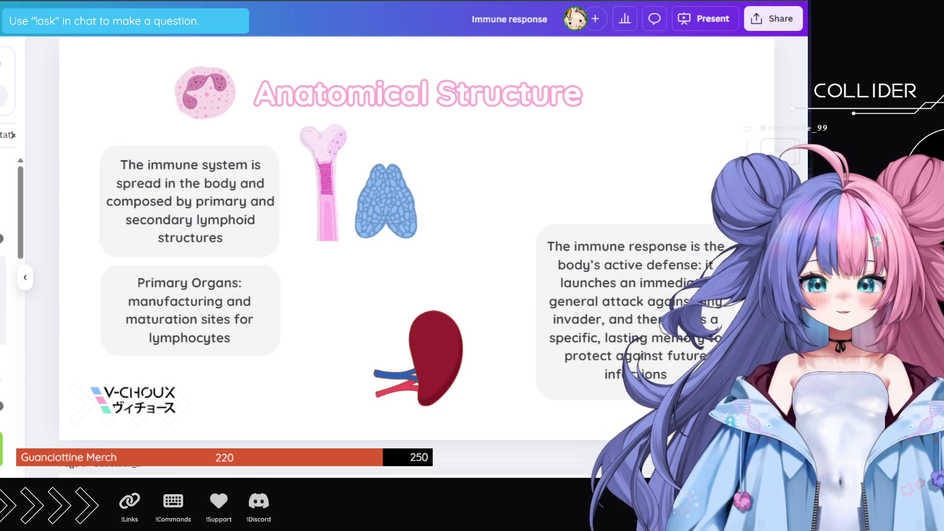
pyautogui.click(14, 135)
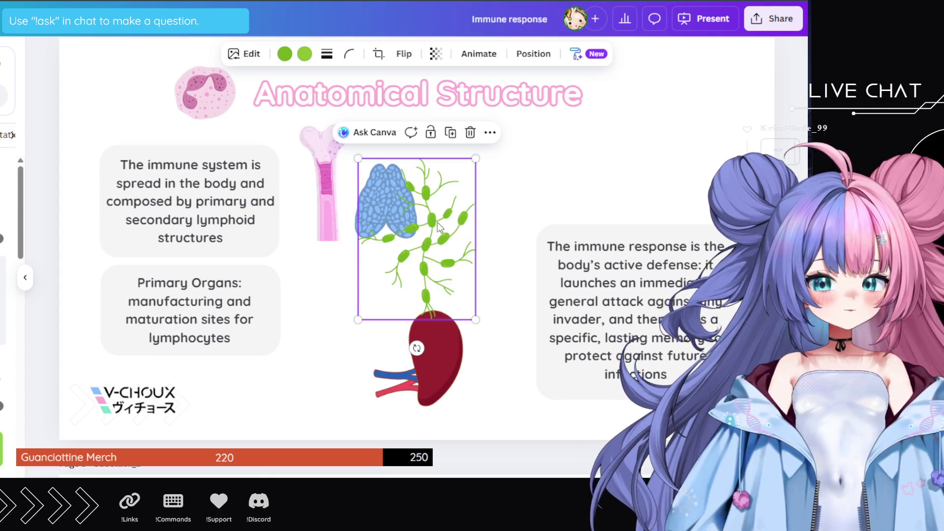
# - Recolour the lymph drawing's green fill and move it beside the dark red organ
pyautogui.click(285, 53)
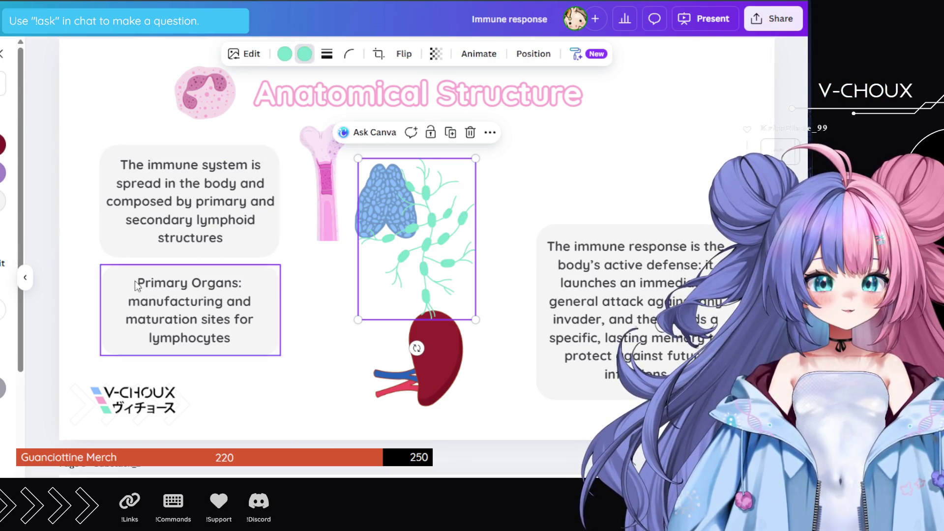
pyautogui.moveTo(463, 243)
pyautogui.mouseDown()
pyautogui.moveTo(410, 338)
pyautogui.moveTo(381, 347)
pyautogui.mouseUp()
pyautogui.click(381, 347)
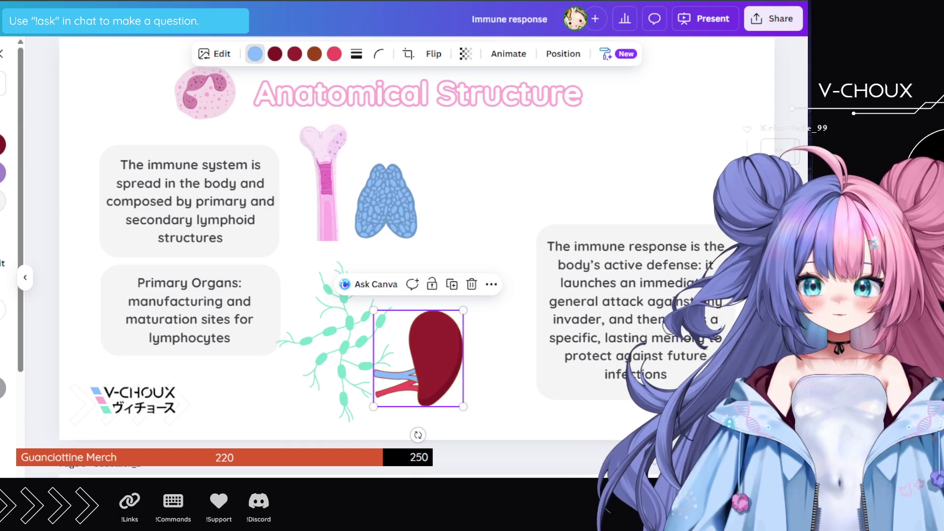
# - Turn the spleen's vessel light pink and its outline and body pink, settling on a lighter pink
pyautogui.click(335, 54)
pyautogui.click(1, 201)
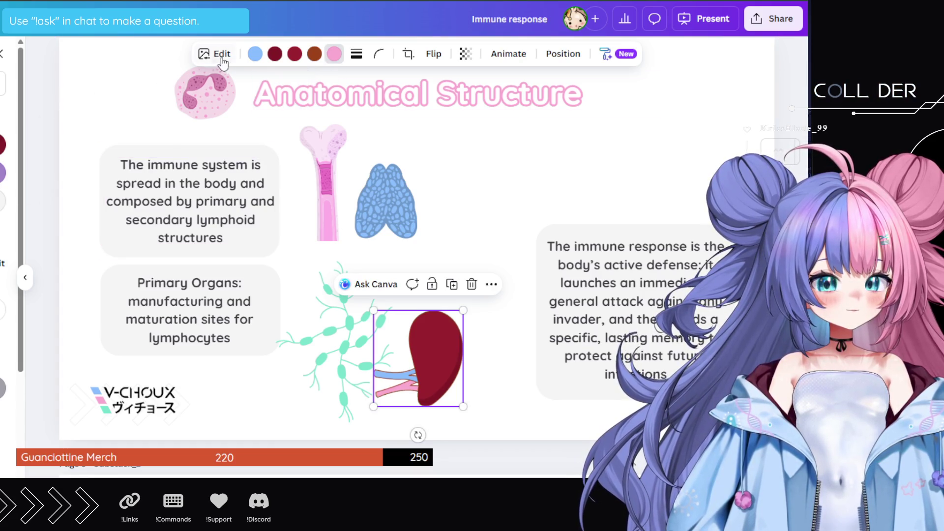
pyautogui.click(275, 54)
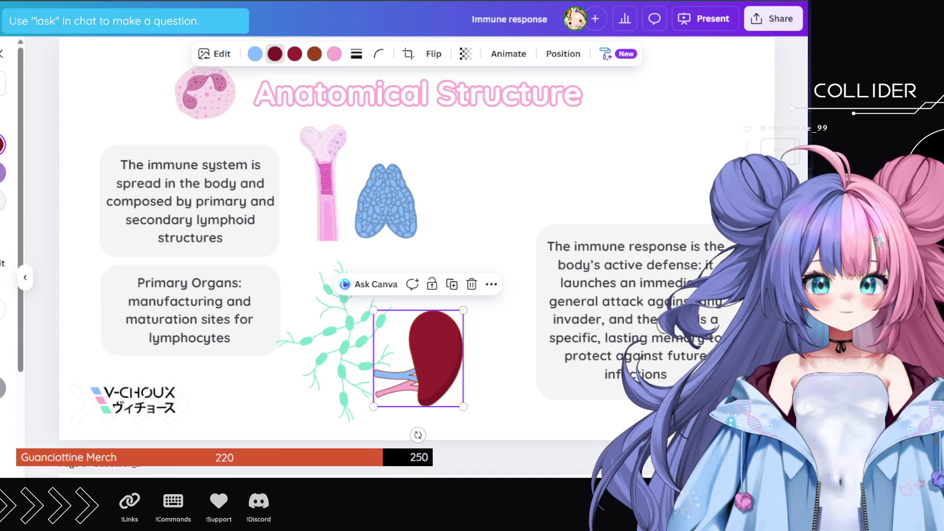
pyautogui.click(1, 201)
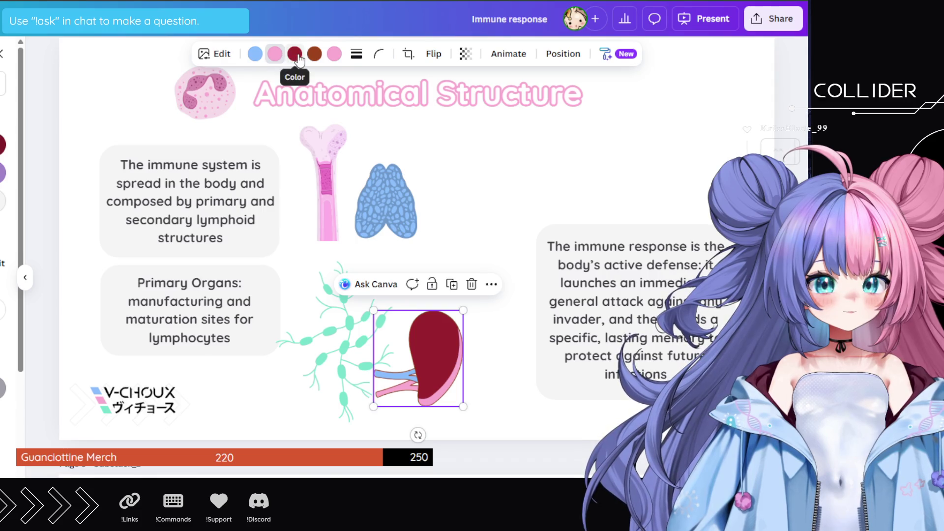
pyautogui.click(295, 55)
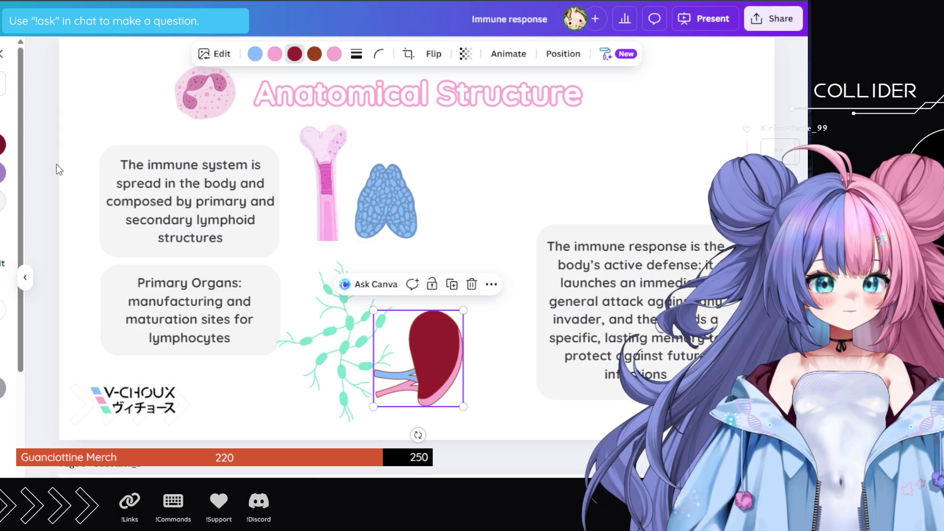
pyautogui.click(2, 202)
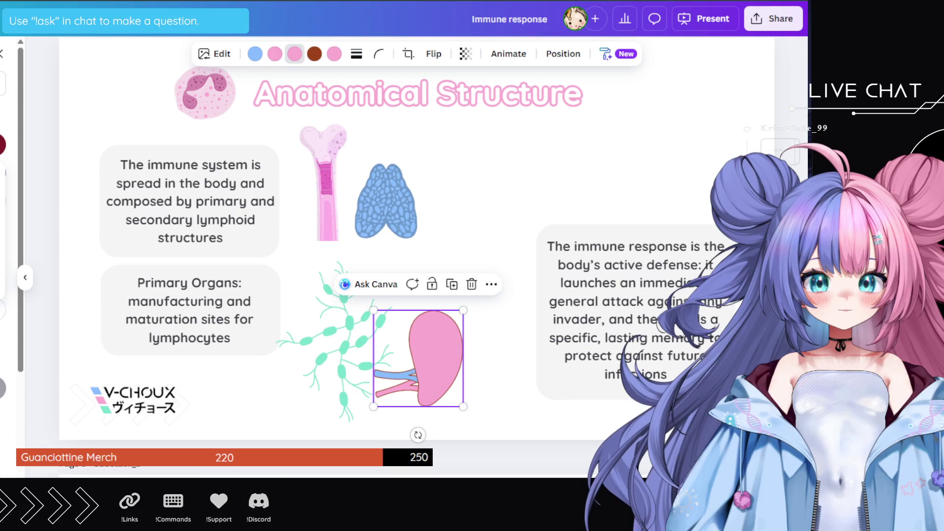
pyautogui.click(2, 202)
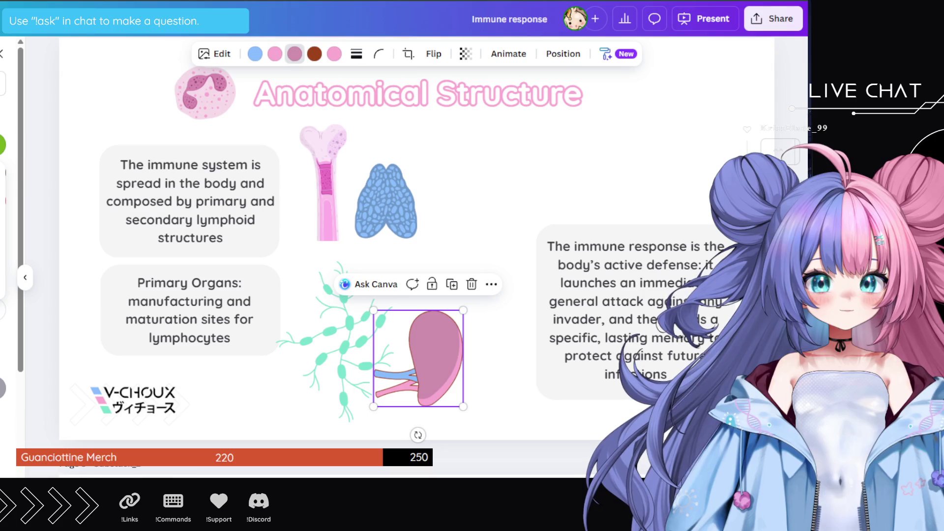
pyautogui.click(2, 202)
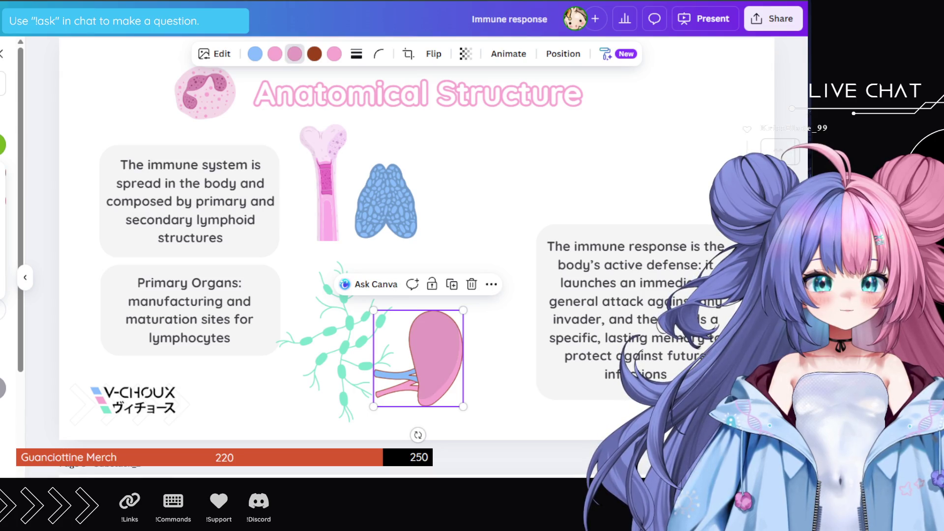
# - Try dark mauve on the vessel, undo it and the body change, then reselect the pink organ
pyautogui.click(333, 55)
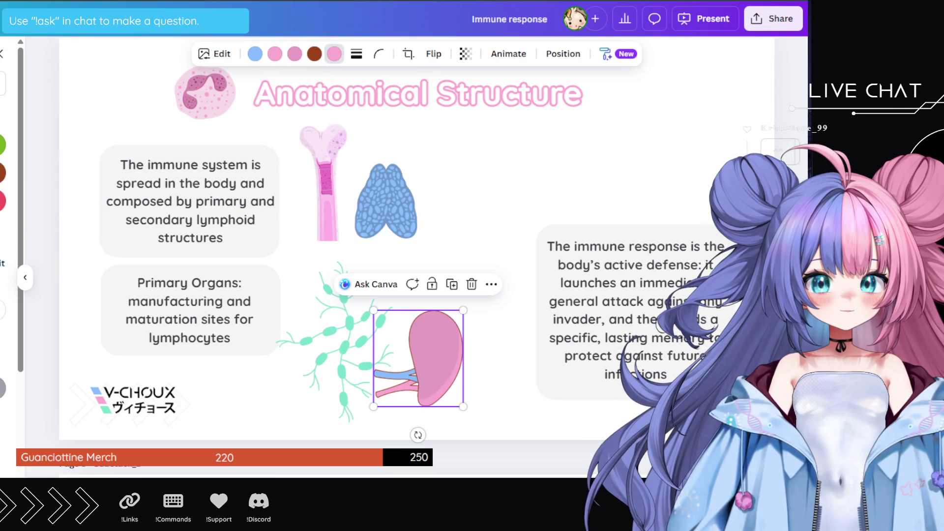
pyautogui.click(2, 144)
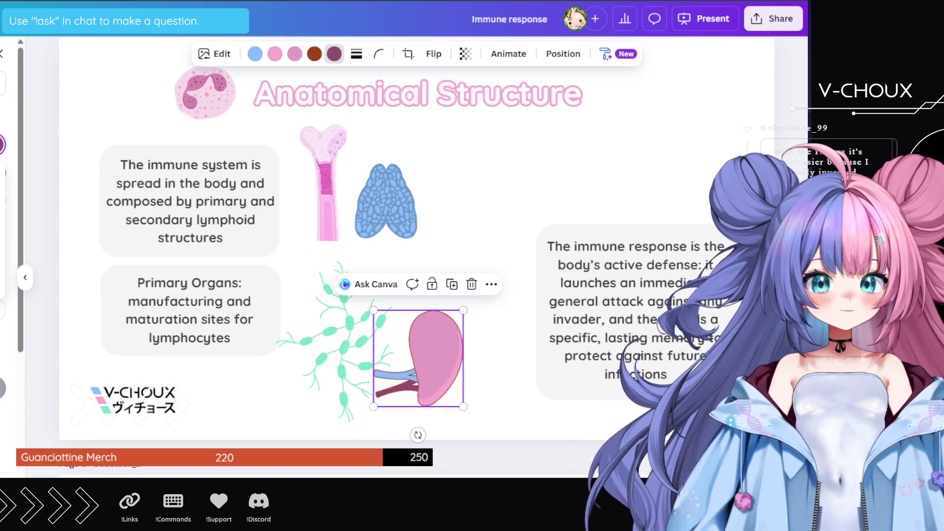
pyautogui.hotkey('ctrl', 'z')
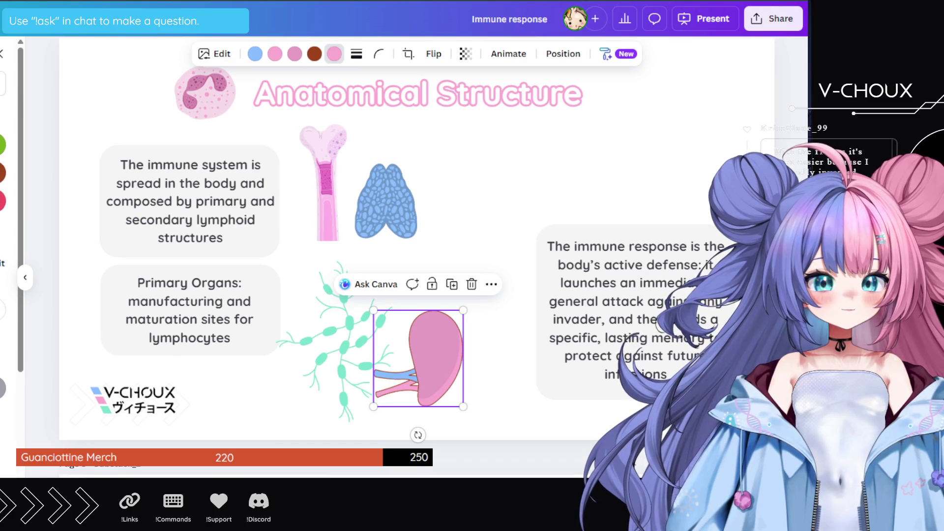
pyautogui.click(294, 54)
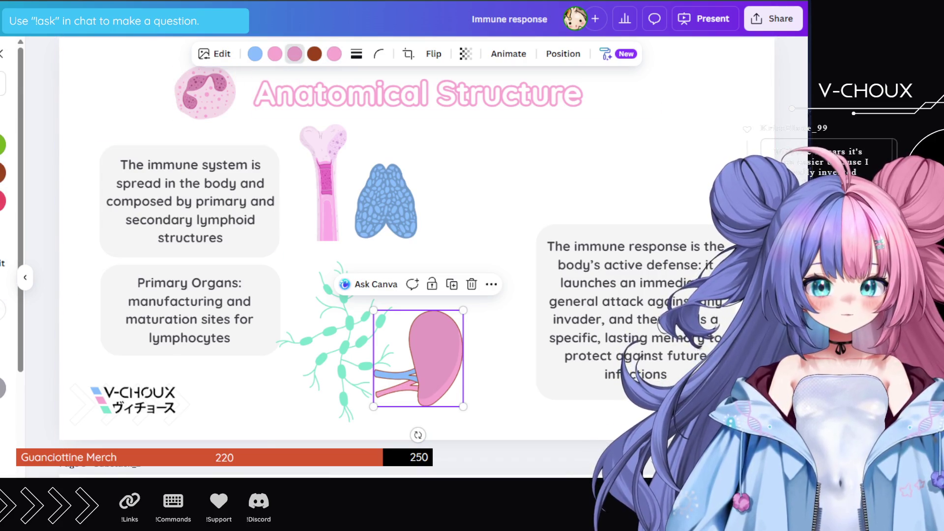
pyautogui.hotkey('ctrl', 'z')
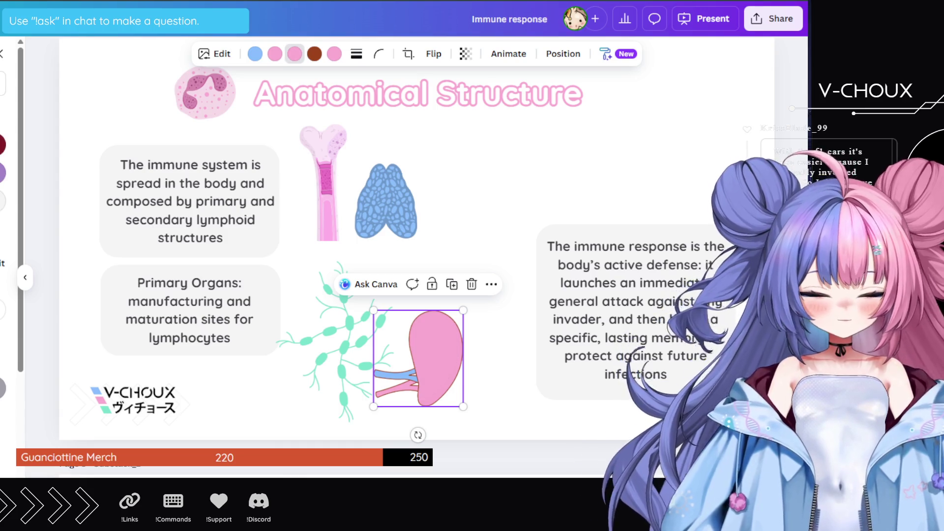
pyautogui.click(467, 200)
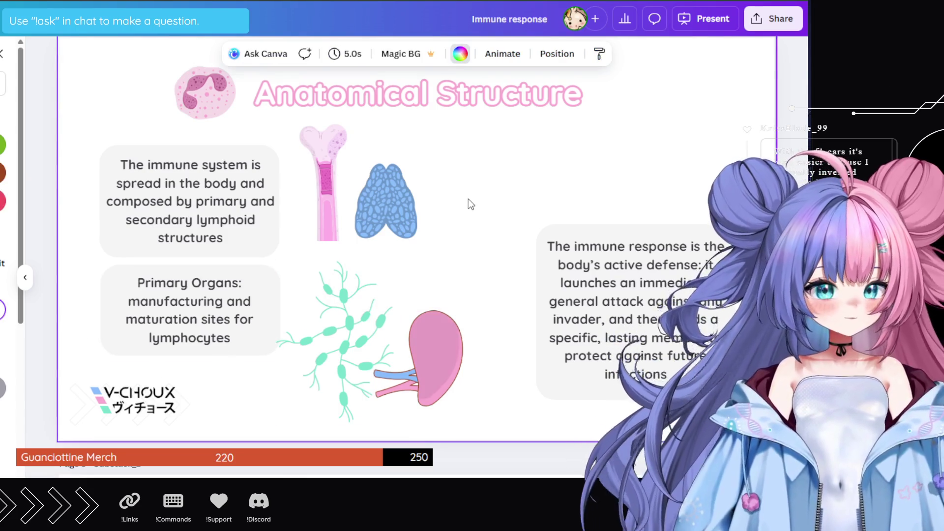
pyautogui.click(457, 363)
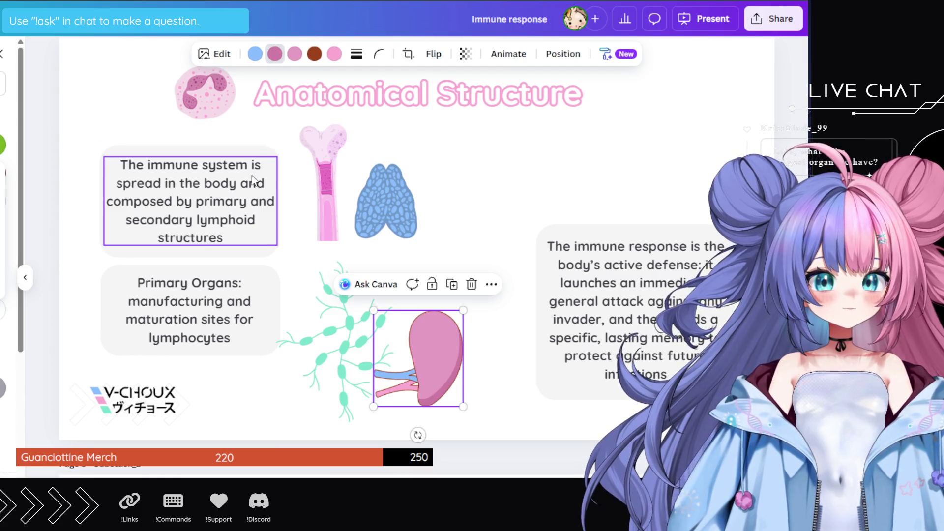
# - Lighten another spleen colour, nudge it slightly up-right, and view a sore-throat graphic's details
pyautogui.click(314, 54)
pyautogui.click(3, 309)
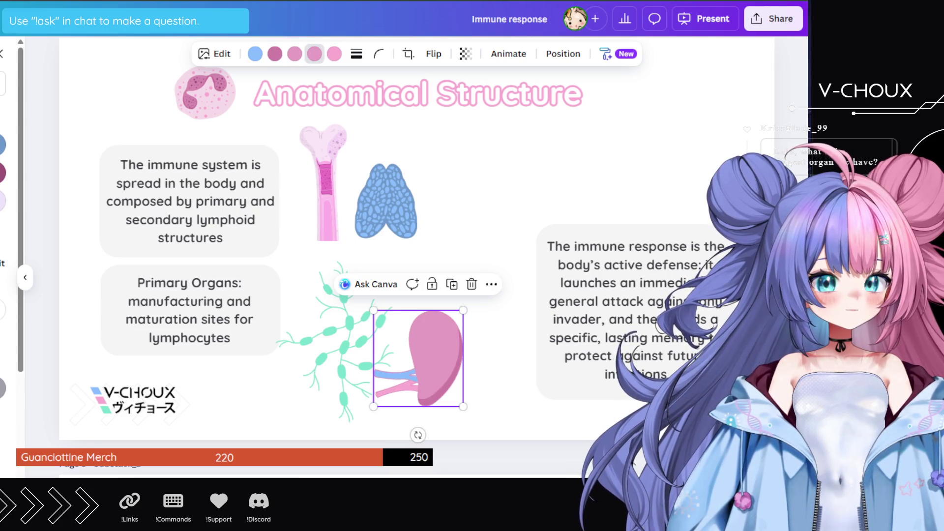
pyautogui.moveTo(435, 362)
pyautogui.mouseDown()
pyautogui.moveTo(479, 357)
pyautogui.moveTo(474, 349)
pyautogui.moveTo(447, 355)
pyautogui.mouseUp()
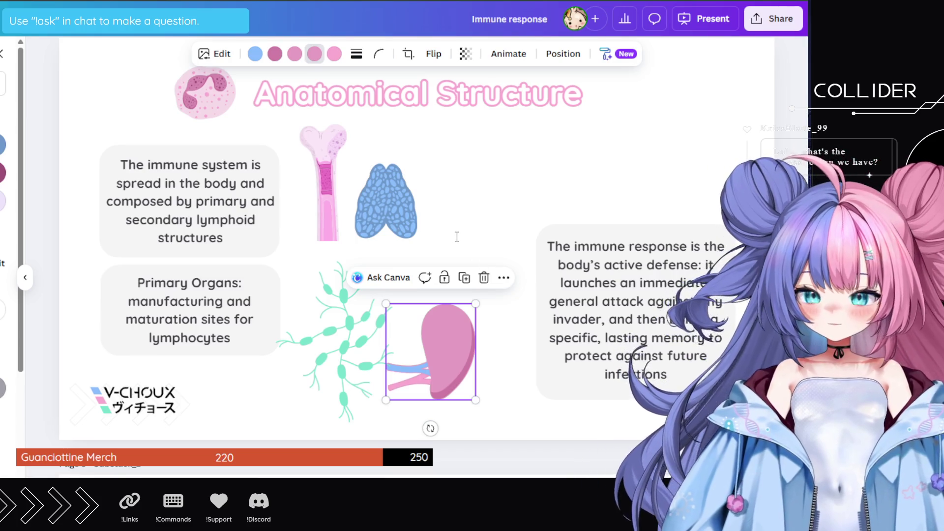
pyautogui.click(2, 61)
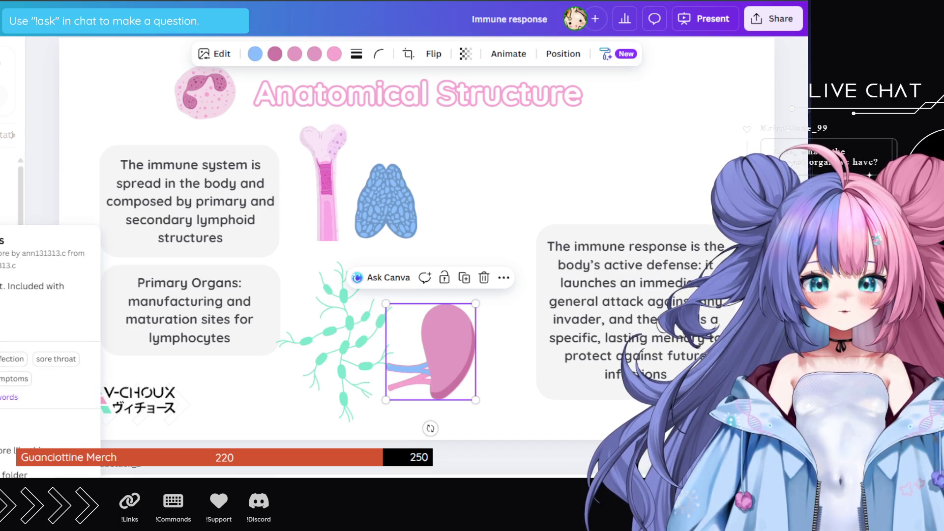
pyautogui.scroll(-5, 10, 295)
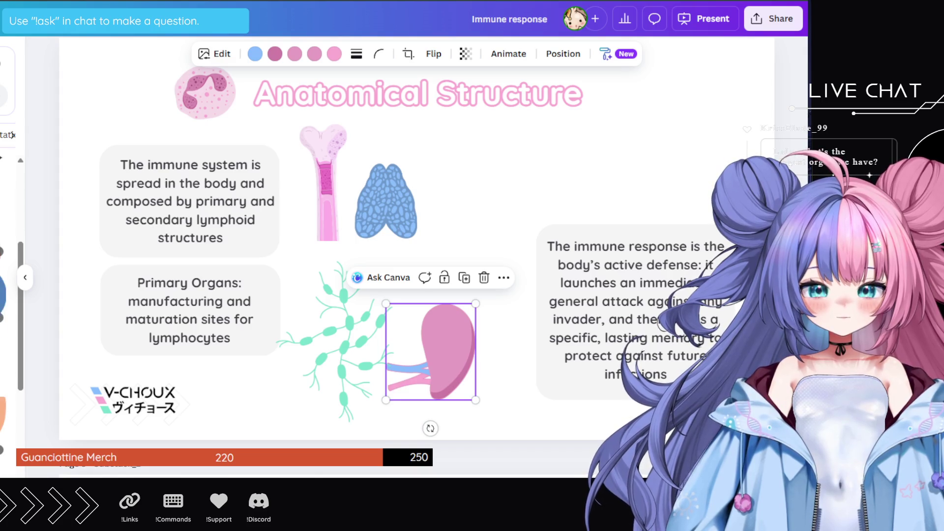
pyautogui.scroll(-3, 10, 295)
pyautogui.scroll(-4, 7, 295)
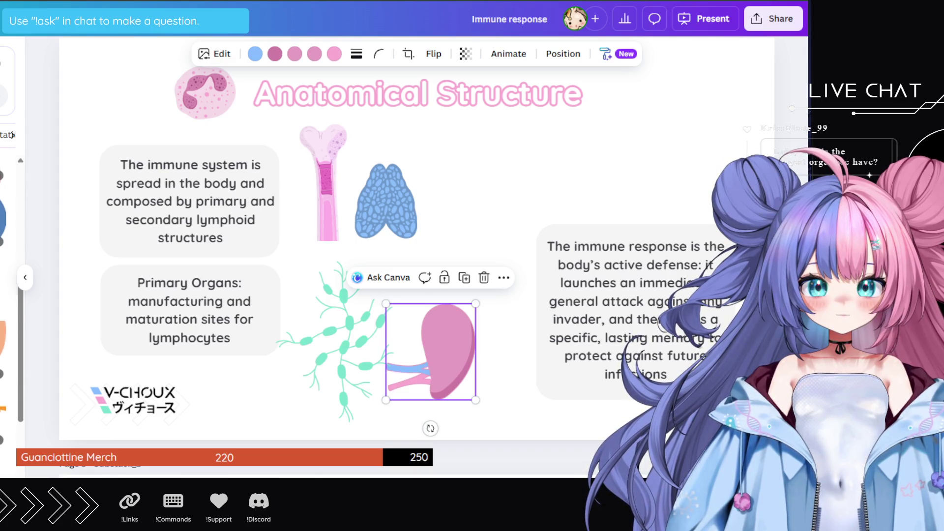
pyautogui.scroll(3, 8, 295)
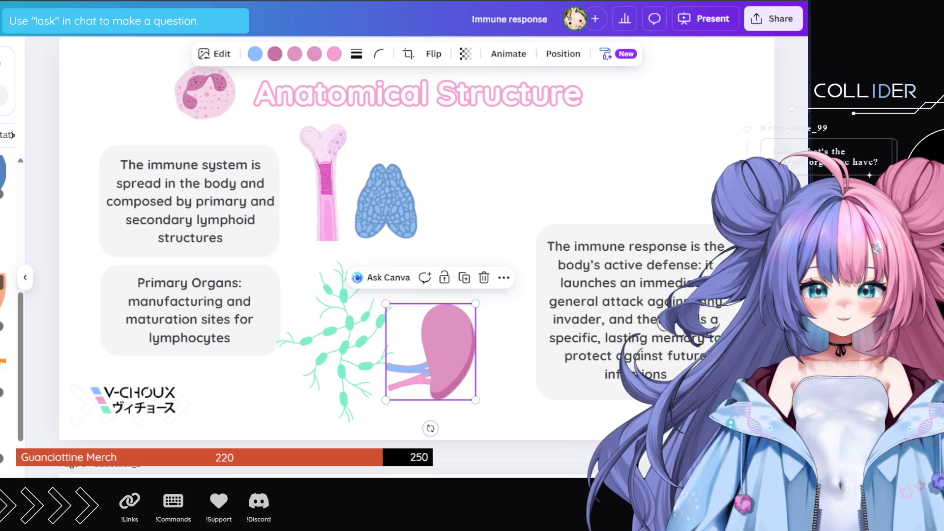
pyautogui.scroll(5, 10, 295)
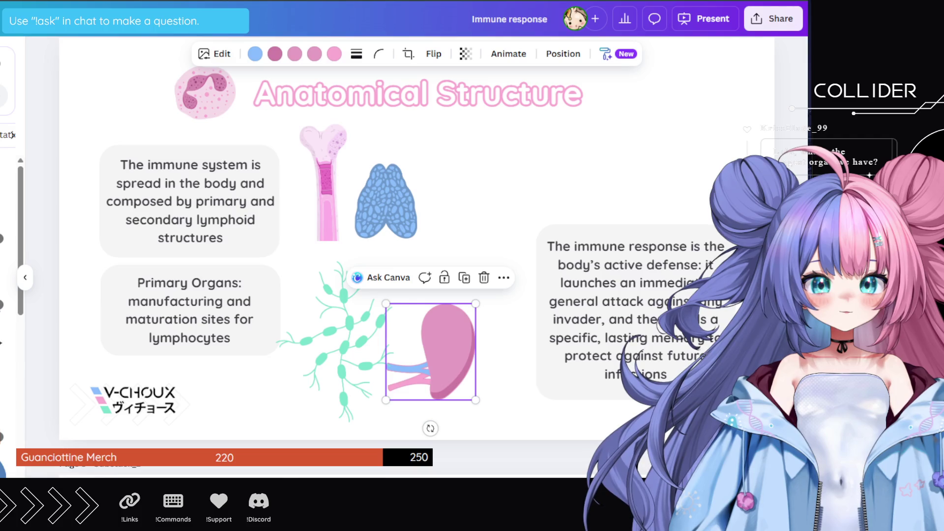
# - Paste an open-mouth illustration, recolour it pink, and shrink it beside the lymph drawing
pyautogui.hotkey('ctrl', 'v')
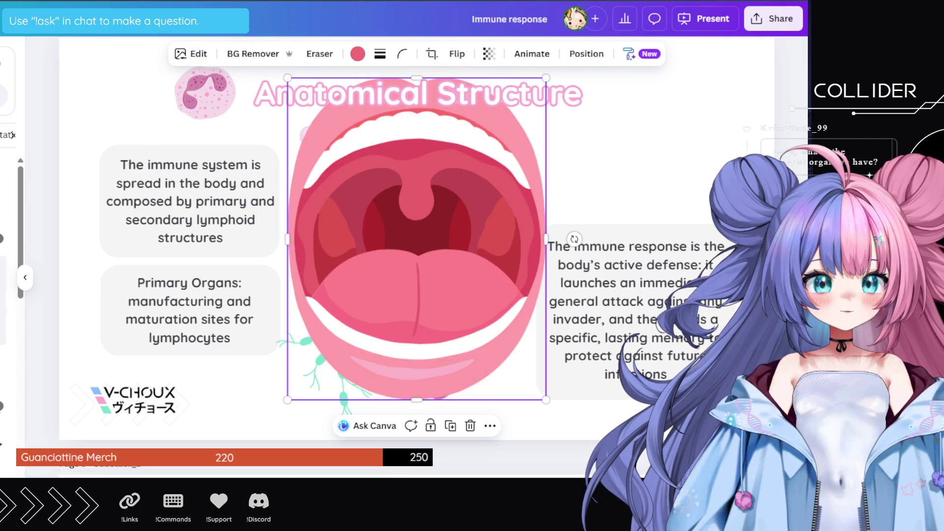
pyautogui.click(358, 54)
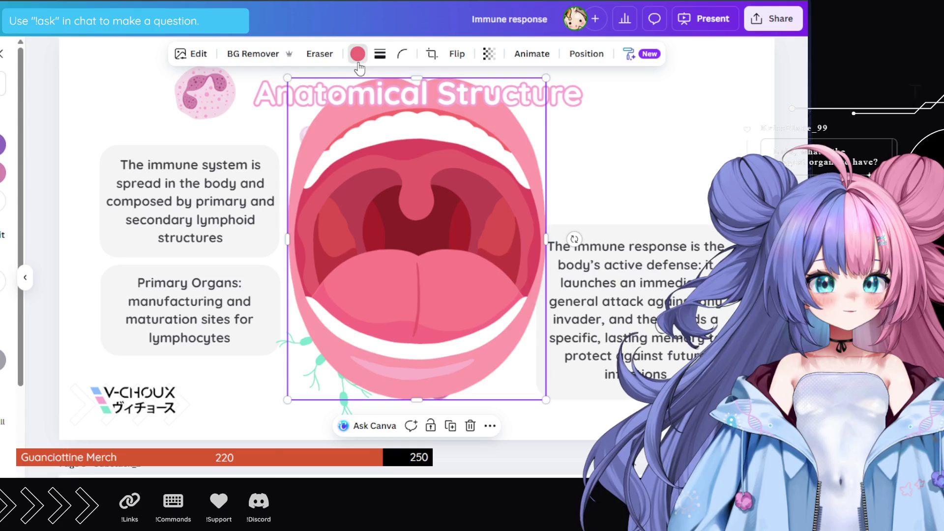
pyautogui.click(2, 173)
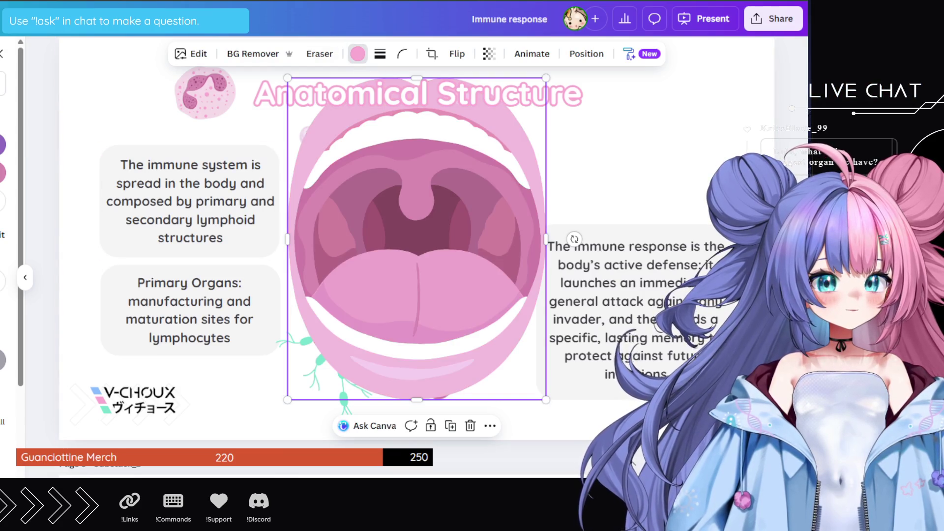
pyautogui.moveTo(547, 80)
pyautogui.mouseDown()
pyautogui.moveTo(448, 220)
pyautogui.moveTo(399, 270)
pyautogui.mouseUp()
pyautogui.moveTo(361, 336)
pyautogui.mouseDown()
pyautogui.moveTo(524, 343)
pyautogui.moveTo(489, 253)
pyautogui.moveTo(495, 343)
pyautogui.moveTo(421, 352)
pyautogui.mouseUp()
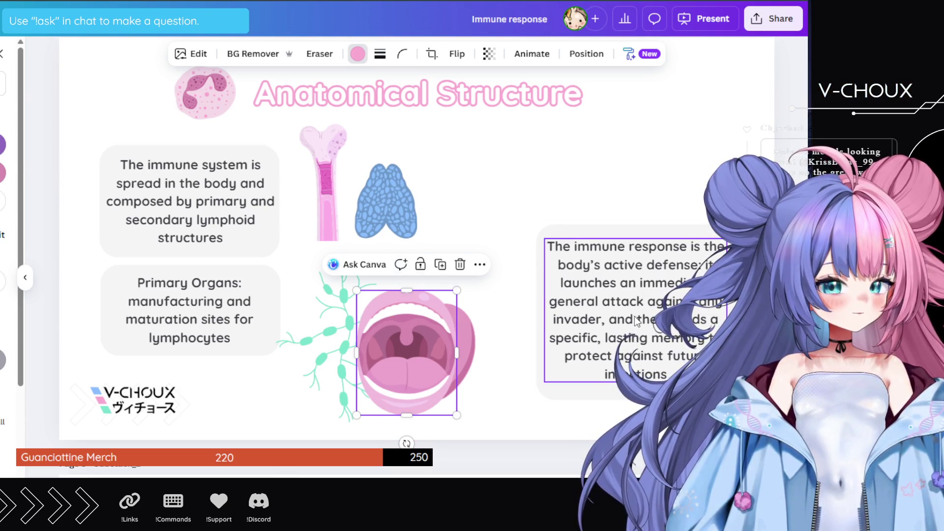
pyautogui.click(698, 302)
# - Raise the immune-response text box and shrink the mouth illustration into the slide's lower right
pyautogui.moveTo(698, 302)
pyautogui.mouseDown()
pyautogui.moveTo(678, 210)
pyautogui.moveTo(695, 190)
pyautogui.moveTo(695, 204)
pyautogui.moveTo(679, 204)
pyautogui.moveTo(702, 204)
pyautogui.moveTo(710, 238)
pyautogui.moveTo(716, 214)
pyautogui.moveTo(680, 193)
pyautogui.moveTo(694, 196)
pyautogui.moveTo(687, 312)
pyautogui.moveTo(697, 182)
pyautogui.moveTo(713, 203)
pyautogui.moveTo(689, 198)
pyautogui.moveTo(703, 225)
pyautogui.moveTo(702, 191)
pyautogui.moveTo(693, 260)
pyautogui.moveTo(688, 201)
pyautogui.mouseUp()
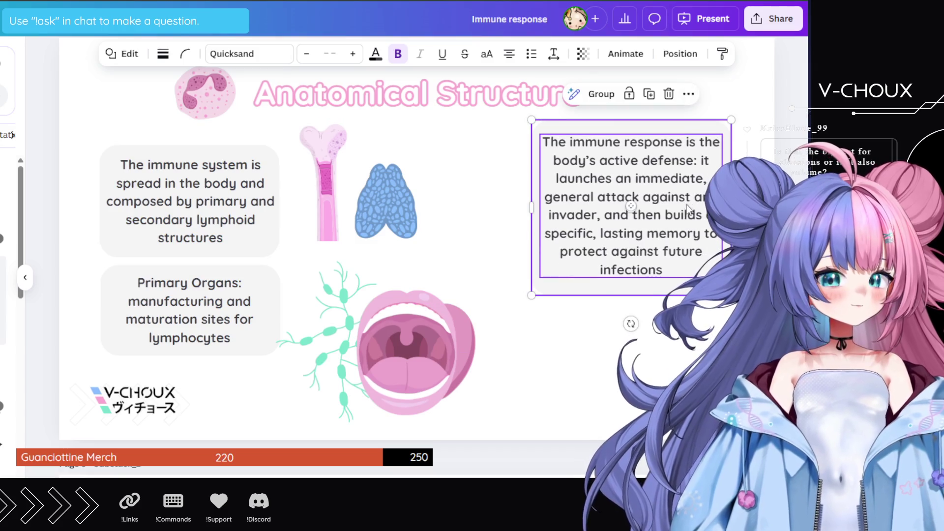
pyautogui.click(440, 295)
pyautogui.moveTo(456, 290); pyautogui.dragTo(421, 338)
pyautogui.moveTo(394, 368)
pyautogui.mouseDown()
pyautogui.moveTo(441, 374)
pyautogui.moveTo(697, 340)
pyautogui.mouseUp()
# - Shrink the pink spleen and lymph-vessel drawing and place them side by side under the text box
pyautogui.click(470, 340)
pyautogui.moveTo(476, 304)
pyautogui.mouseDown()
pyautogui.moveTo(437, 346)
pyautogui.moveTo(448, 337)
pyautogui.mouseUp()
pyautogui.moveTo(434, 362)
pyautogui.mouseDown()
pyautogui.moveTo(440, 352)
pyautogui.moveTo(604, 331)
pyautogui.moveTo(637, 339)
pyautogui.mouseUp()
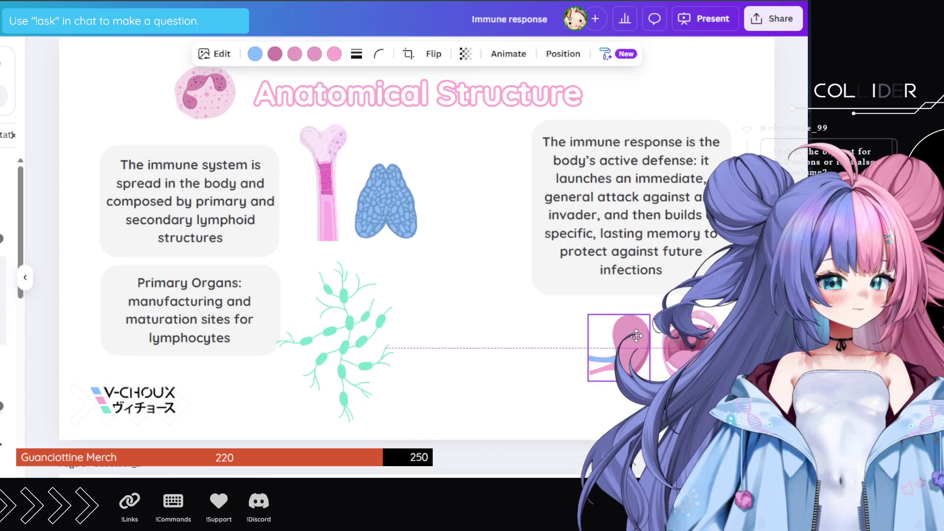
pyautogui.click(386, 340)
pyautogui.moveTo(393, 262); pyautogui.dragTo(333, 345)
pyautogui.moveTo(316, 376); pyautogui.dragTo(556, 338)
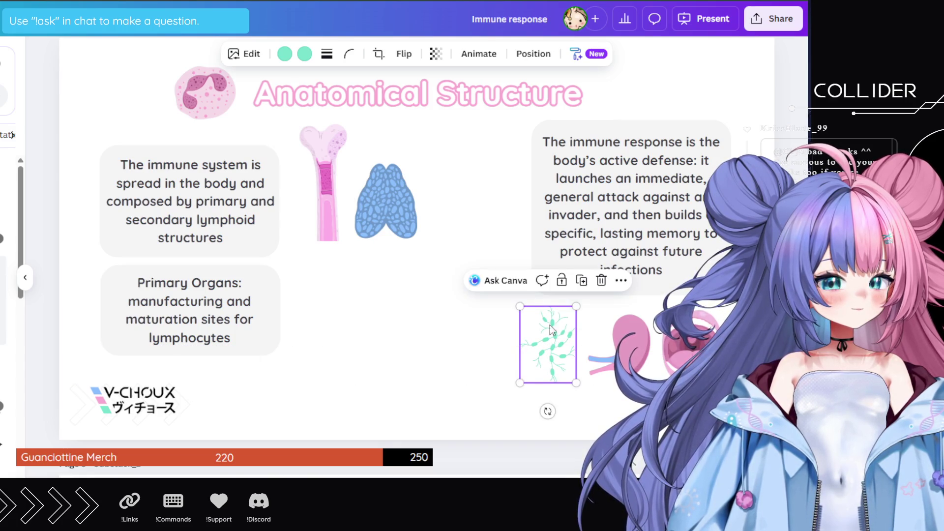
# - Recolour the lymph drawing's teal parts blue
pyautogui.click(285, 54)
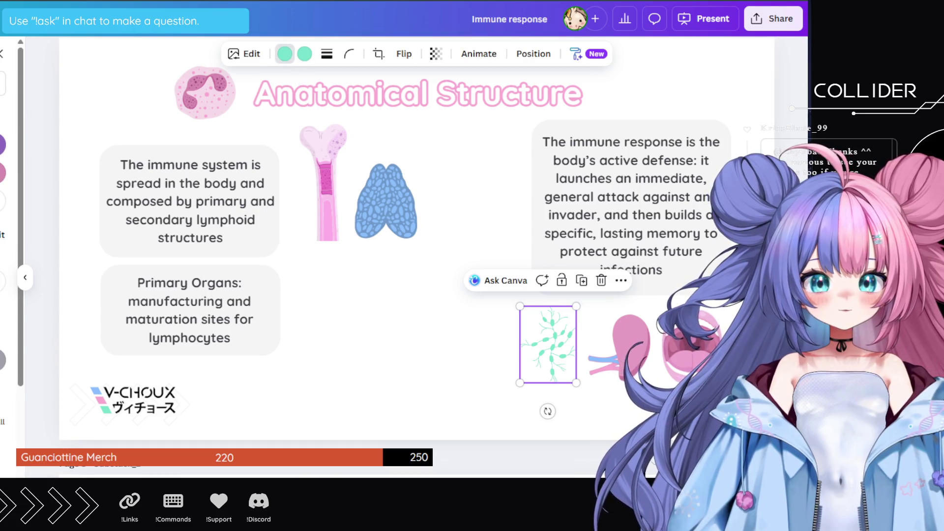
pyautogui.click(305, 54)
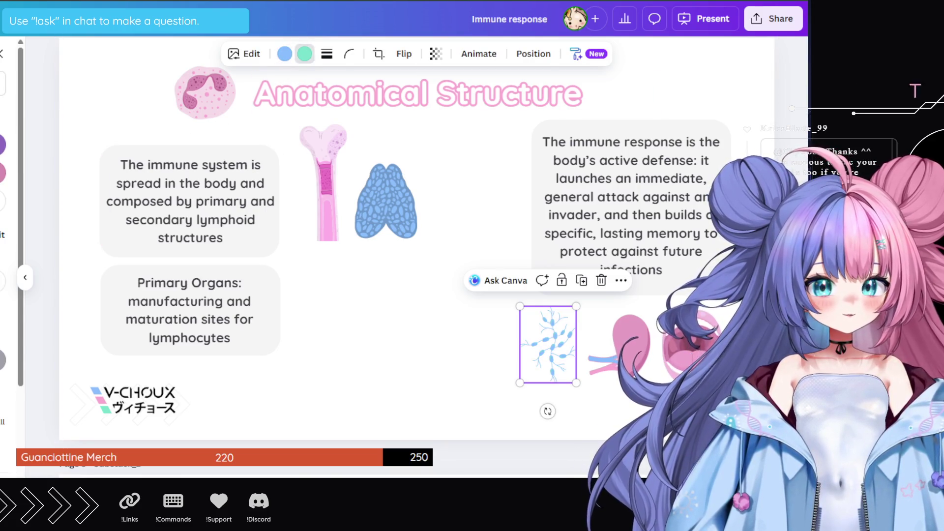
pyautogui.click(474, 325)
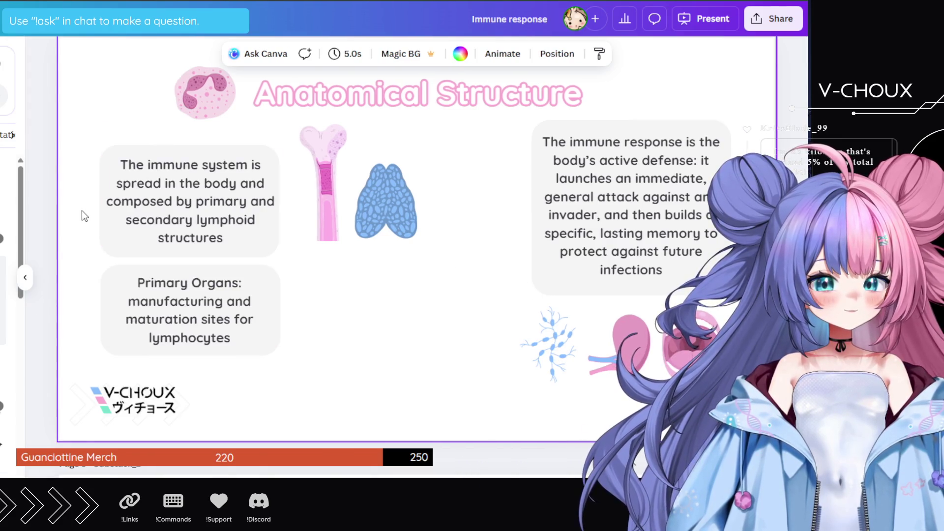
# - Delete the pink thyroid graphic from the other page
pyautogui.scroll(5, 479, 206)
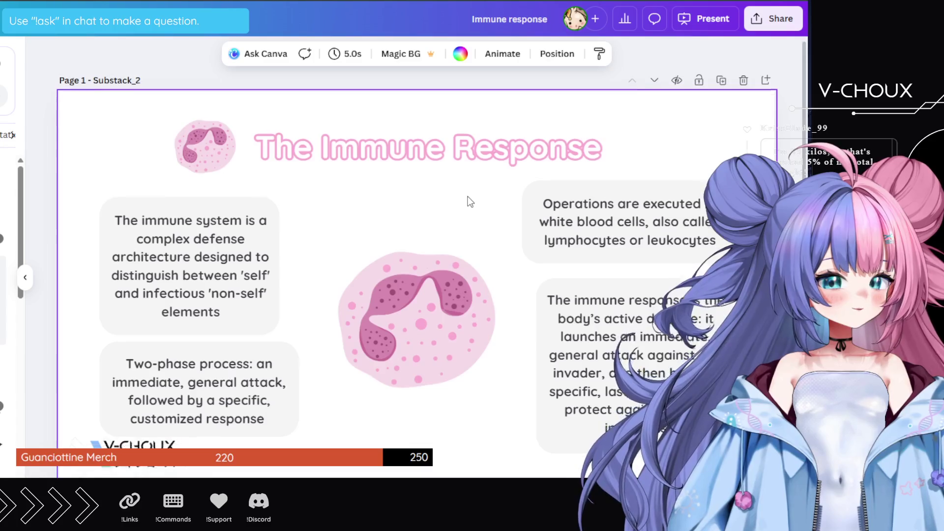
pyautogui.scroll(-5, 467, 196)
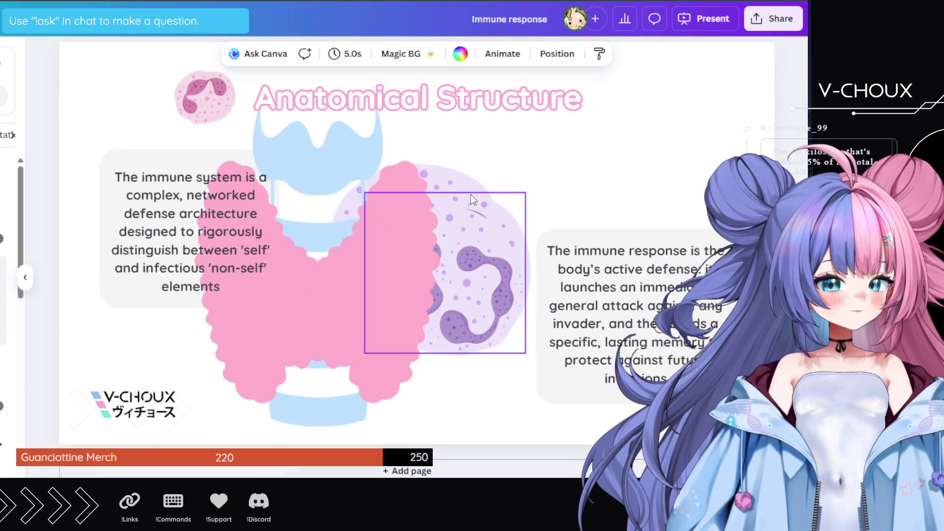
pyautogui.click(469, 193)
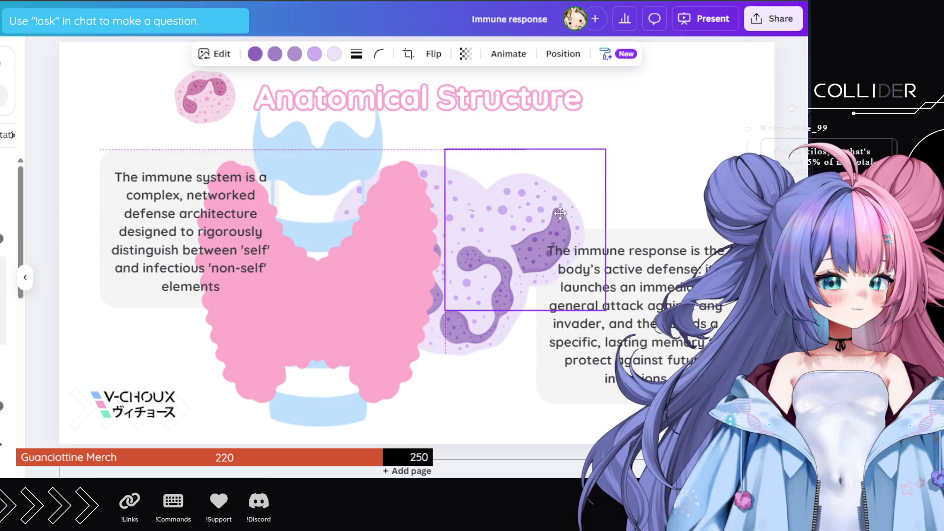
pyautogui.click(297, 256)
pyautogui.press('Delete')
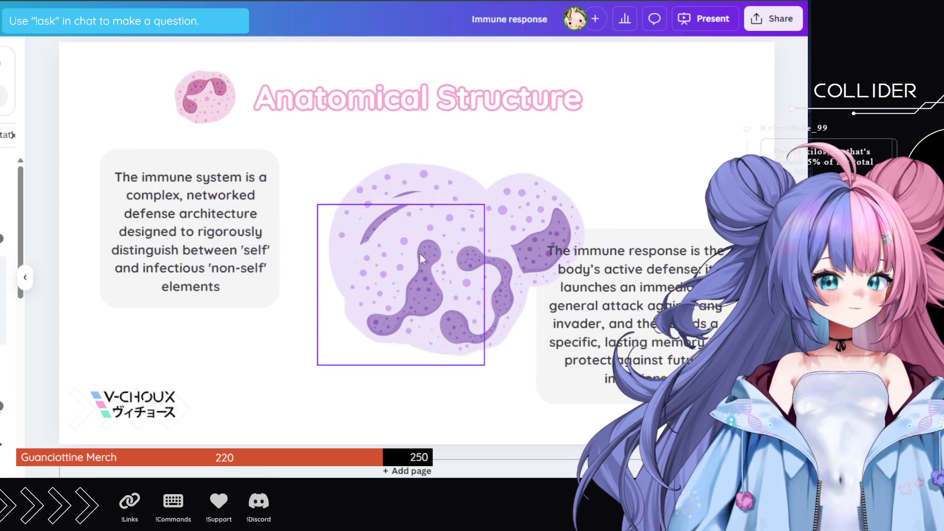
# - Spread the stacked cell illustrations apart and select the cell to reuse
pyautogui.moveTo(420, 254); pyautogui.dragTo(188, 269)
pyautogui.moveTo(443, 290); pyautogui.dragTo(315, 384)
pyautogui.moveTo(438, 293)
pyautogui.mouseDown()
pyautogui.moveTo(261, 251)
pyautogui.moveTo(506, 324)
pyautogui.mouseUp()
pyautogui.moveTo(457, 281)
pyautogui.mouseDown()
pyautogui.moveTo(358, 302)
pyautogui.moveTo(366, 298)
pyautogui.moveTo(357, 367)
pyautogui.mouseUp()
pyautogui.moveTo(373, 275)
pyautogui.mouseDown()
pyautogui.moveTo(549, 195)
pyautogui.moveTo(344, 209)
pyautogui.moveTo(271, 180)
pyautogui.mouseUp()
pyautogui.click(443, 218)
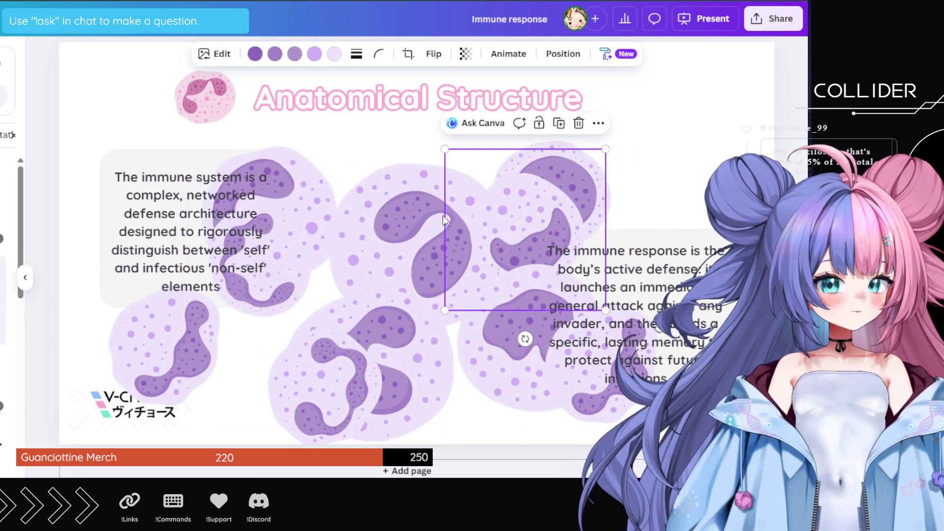
pyautogui.click(564, 146)
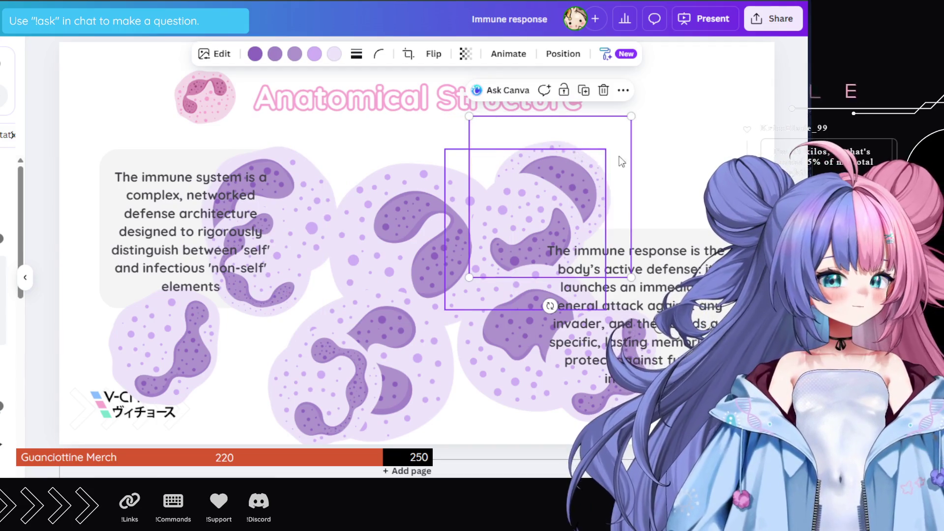
# - Scroll back to the bone-and-thymus slide
pyautogui.scroll(-15, 516, 145)
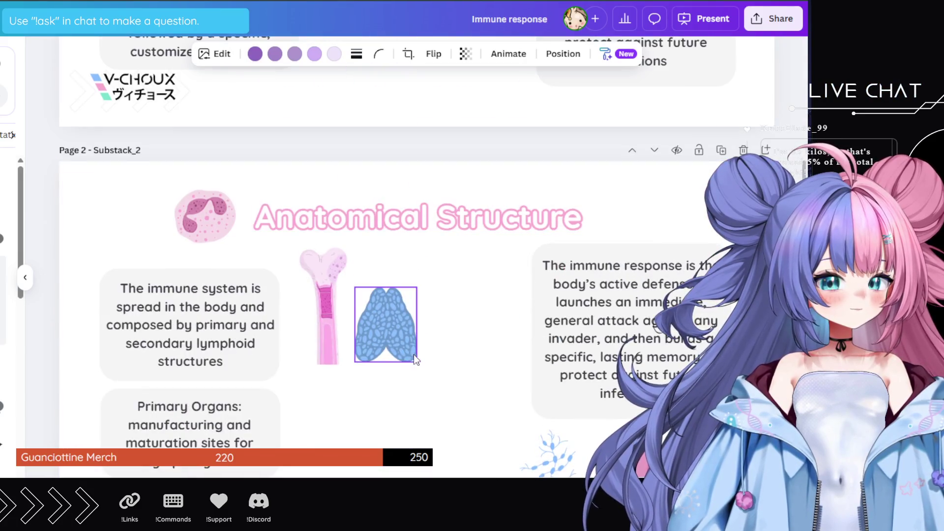
pyautogui.scroll(5, 408, 314)
pyautogui.scroll(-3, 418, 236)
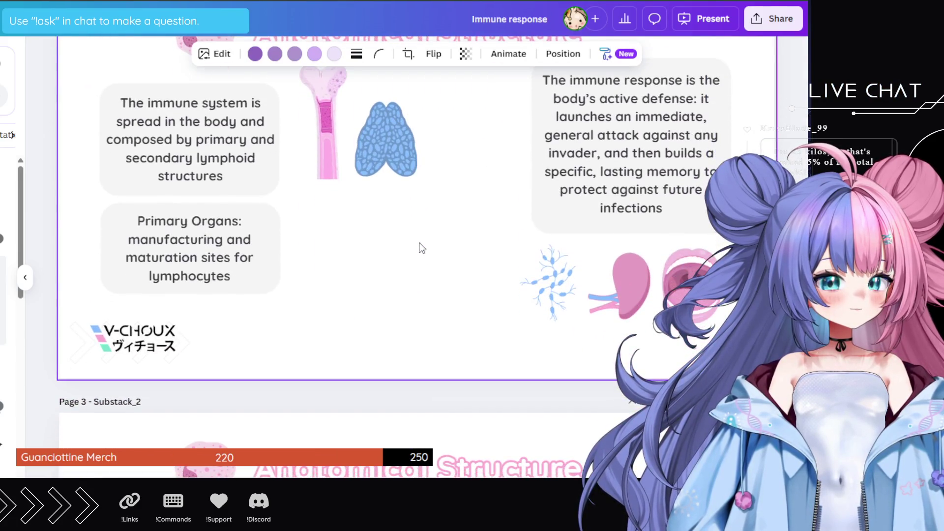
pyautogui.scroll(2, 423, 243)
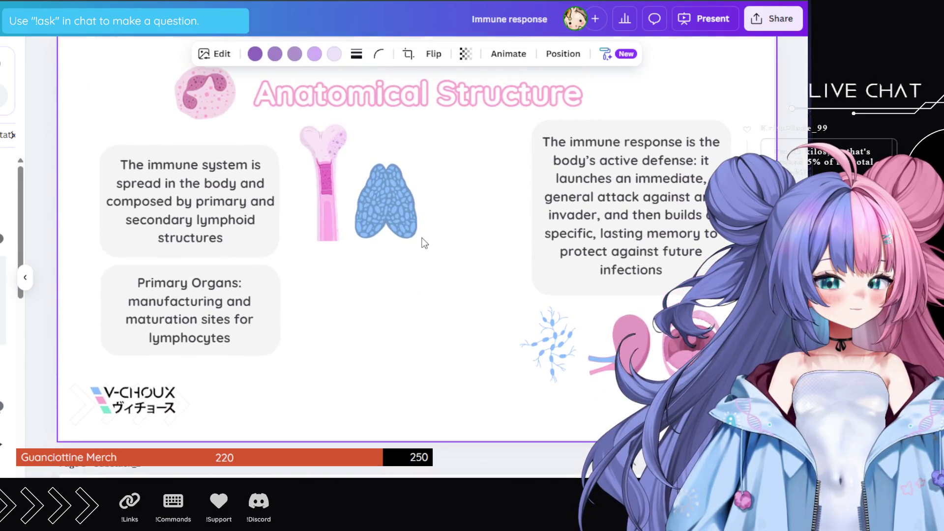
# - Paste the copied cell and place it below the thymus
pyautogui.click(370, 272)
pyautogui.hotkey('ctrl', 'v')
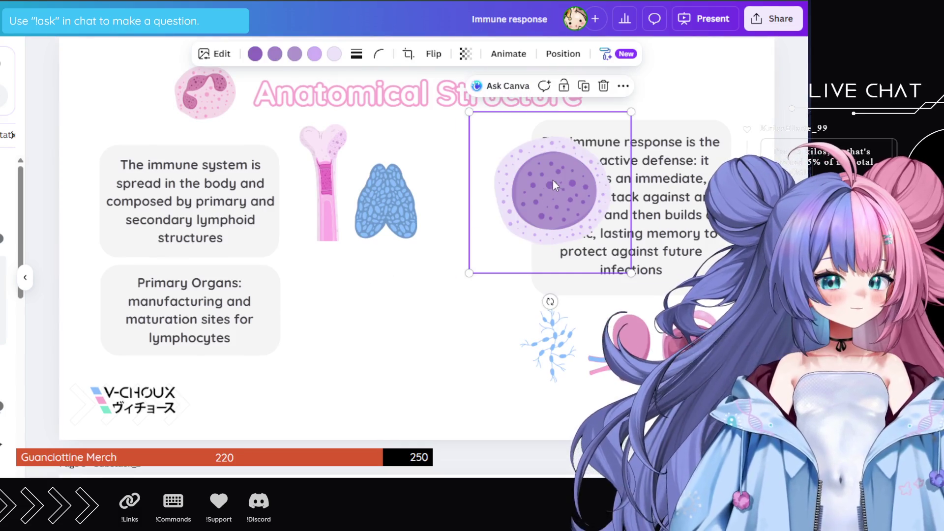
pyautogui.moveTo(553, 180); pyautogui.dragTo(417, 293)
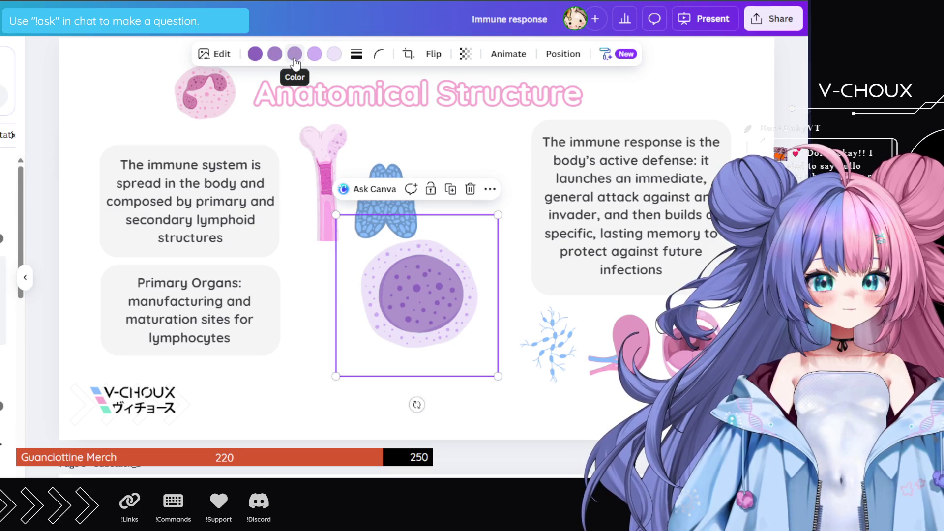
# - Recolour the cell's nucleus pink and its dots dark magenta
pyautogui.click(294, 58)
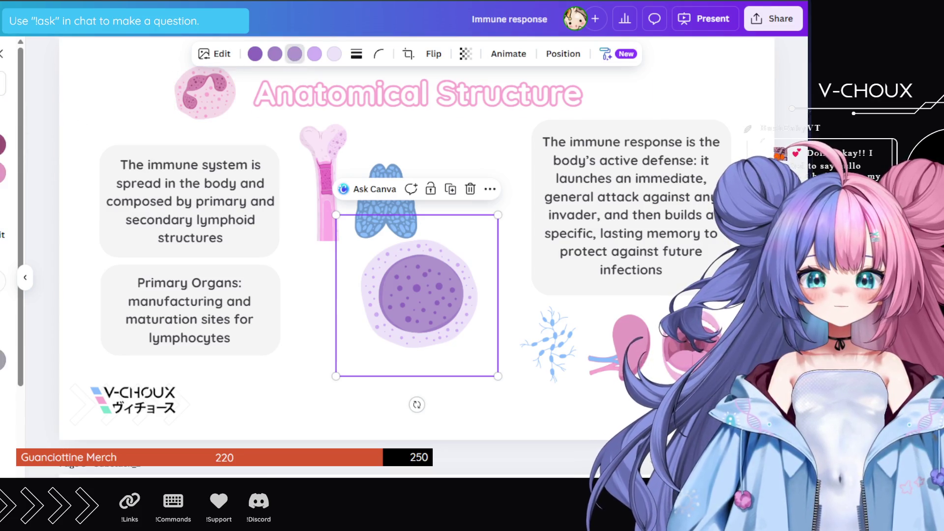
pyautogui.click(2, 172)
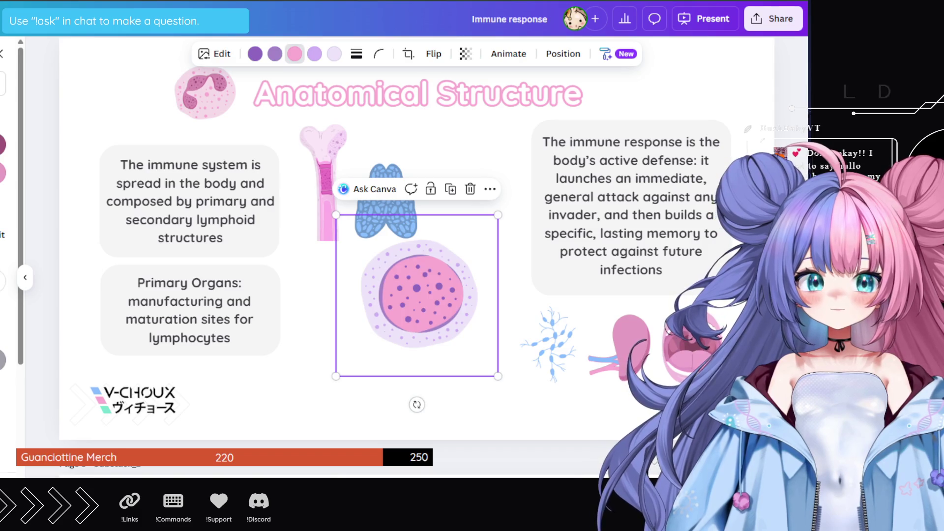
pyautogui.click(274, 53)
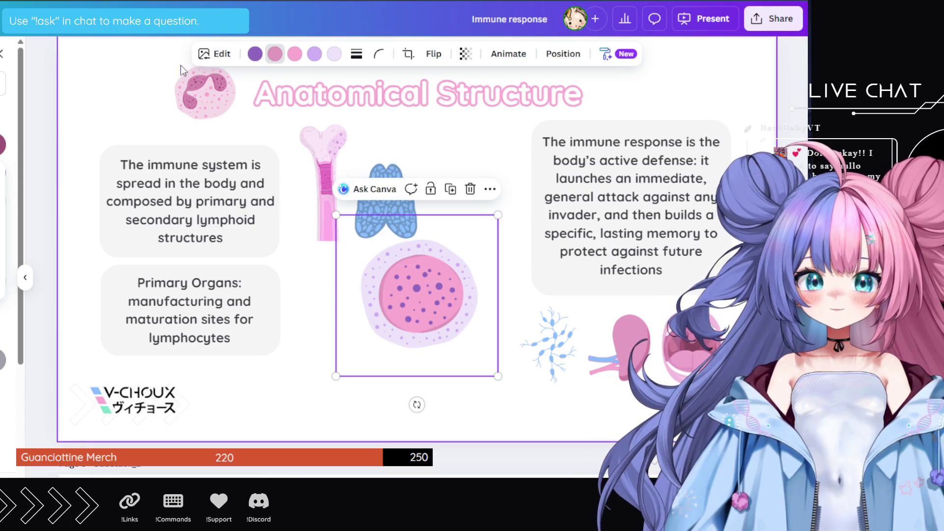
pyautogui.click(254, 53)
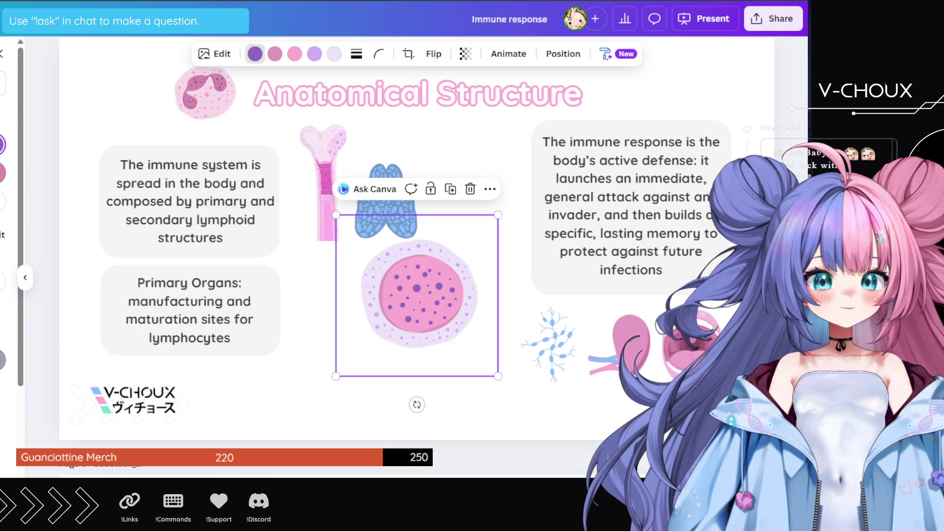
pyautogui.click(2, 173)
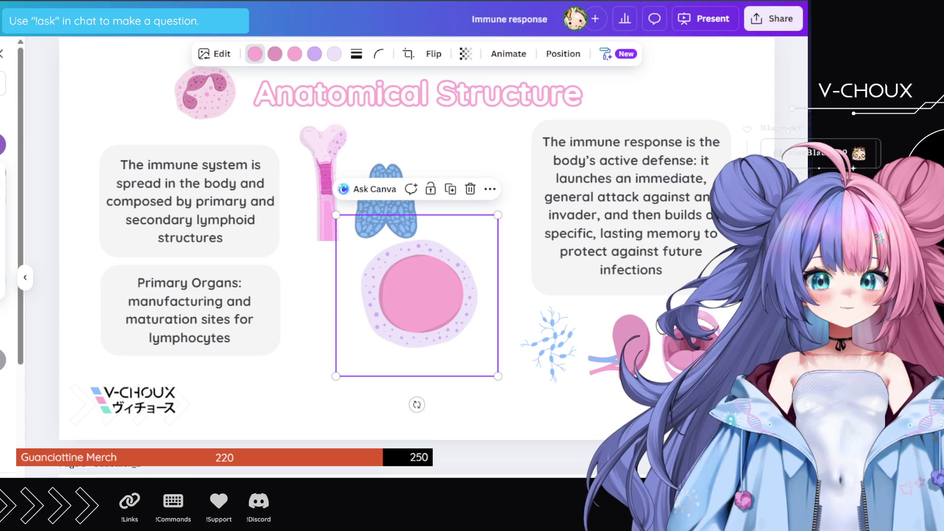
pyautogui.click(2, 389)
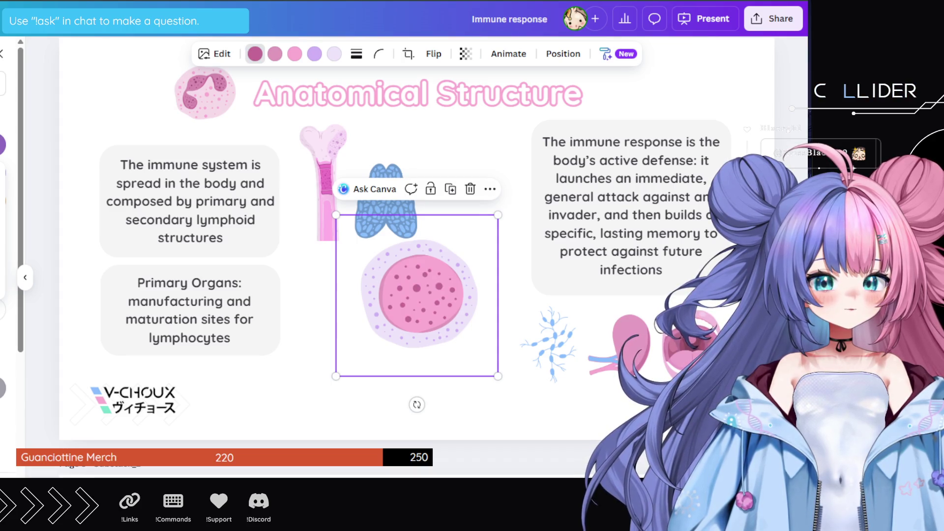
pyautogui.click(211, 112)
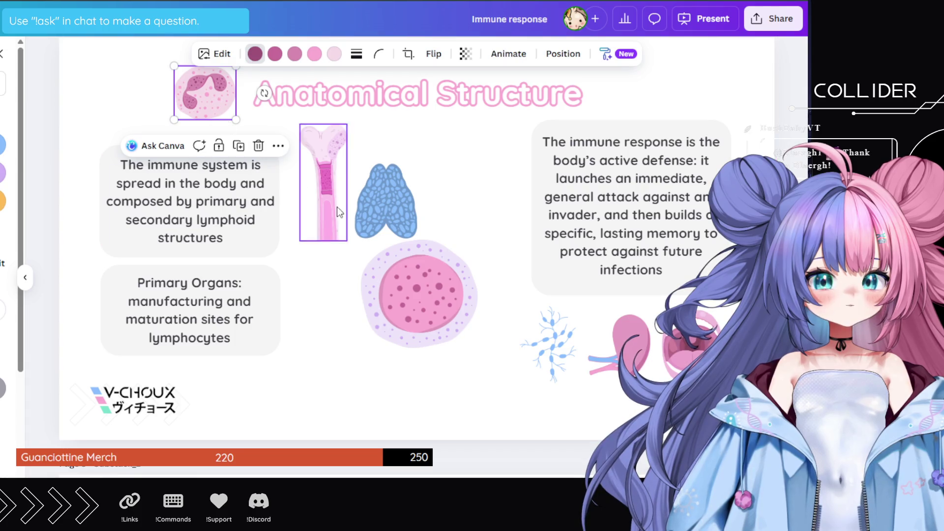
# - Compare the large pink cell's colours with the cell icon beside the title
pyautogui.click(394, 247)
pyautogui.click(207, 96)
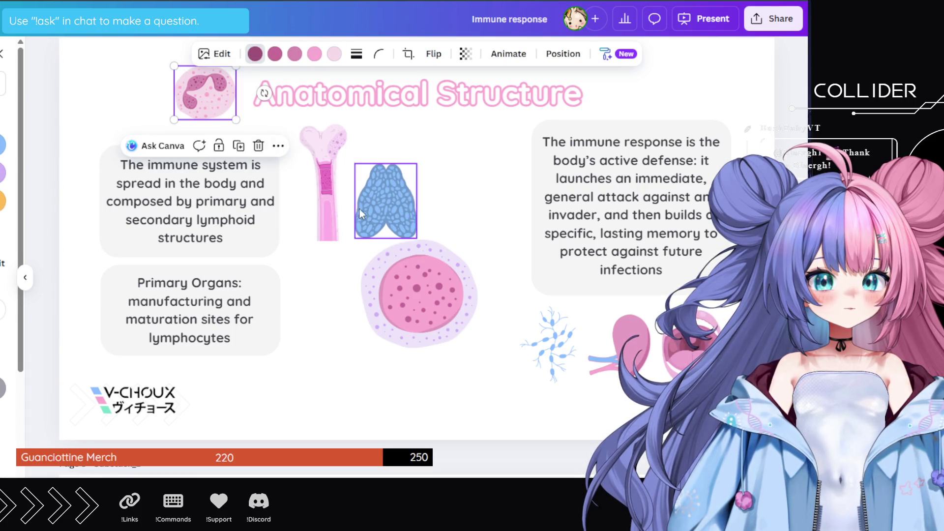
pyautogui.click(408, 261)
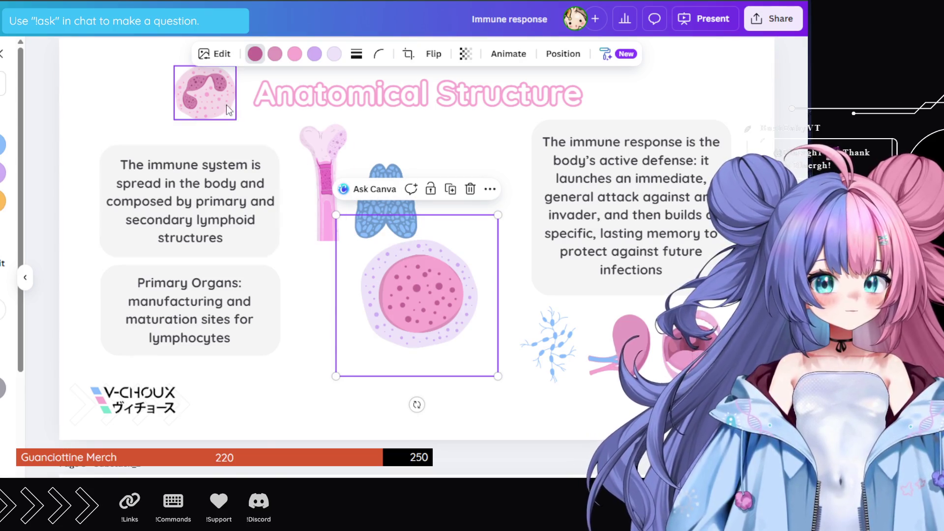
pyautogui.click(211, 97)
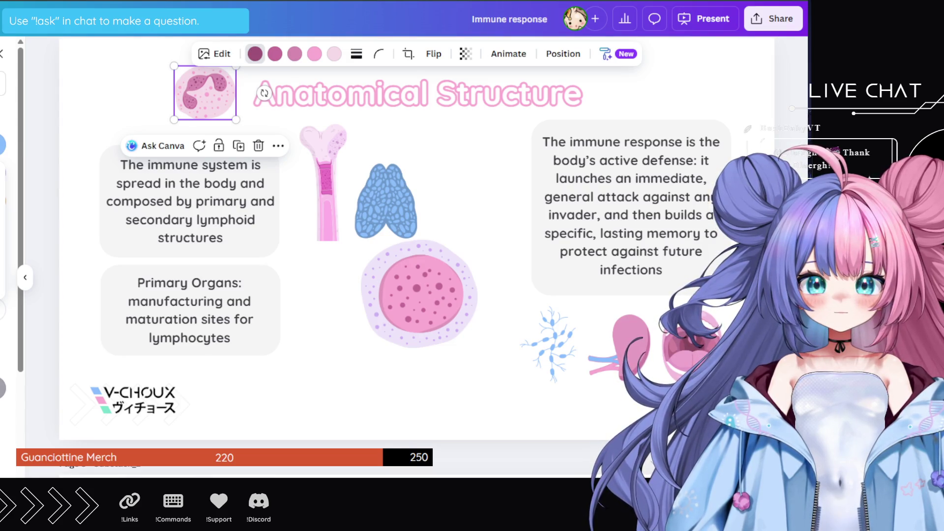
pyautogui.click(402, 299)
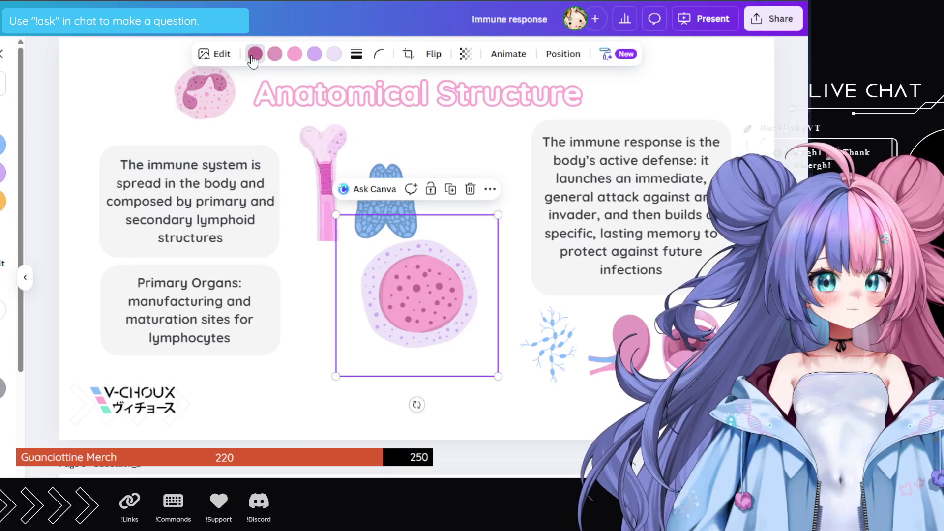
pyautogui.click(255, 54)
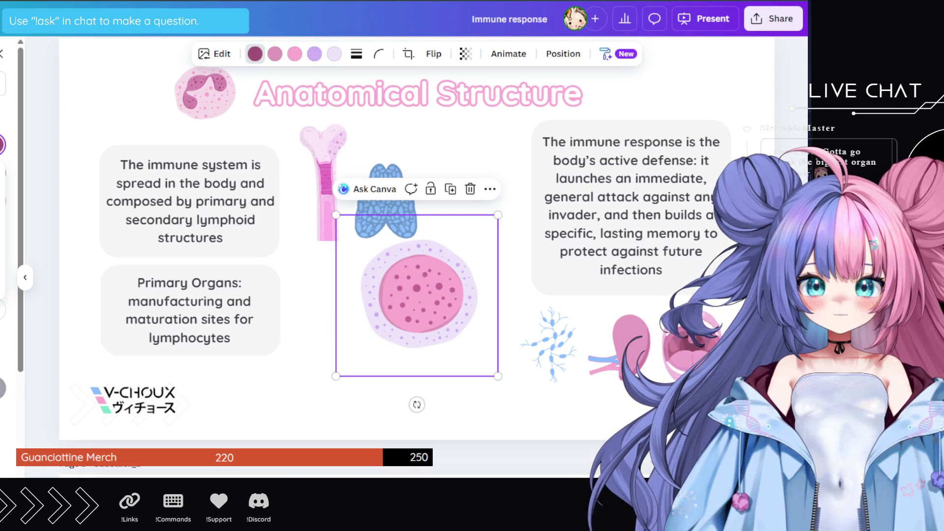
pyautogui.click(122, 132)
pyautogui.click(211, 96)
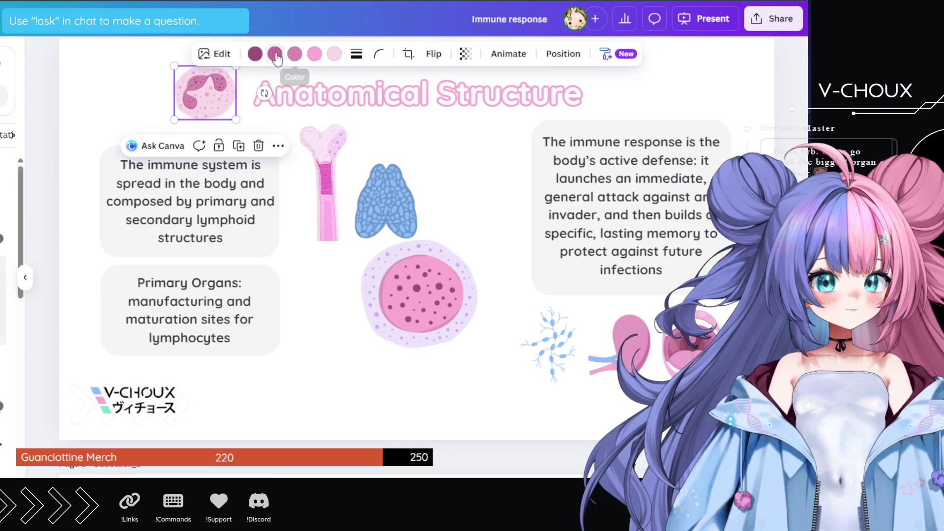
pyautogui.click(275, 53)
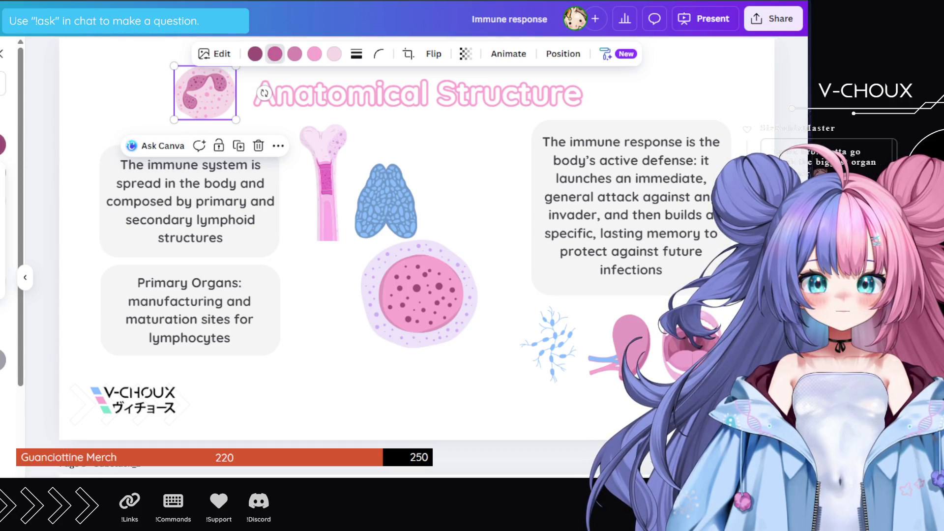
pyautogui.click(420, 307)
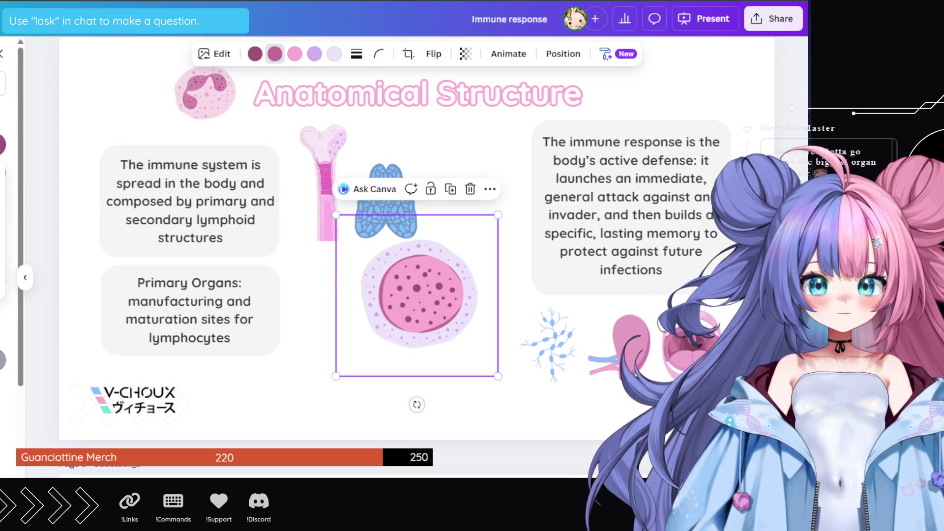
pyautogui.click(202, 103)
pyautogui.click(295, 54)
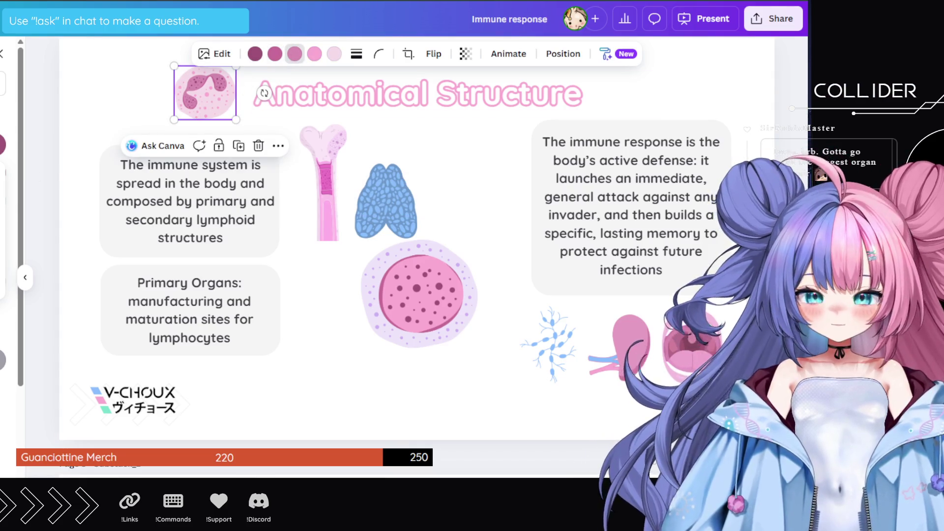
# - Darken the lymphocyte's pink to mauve, matching the title's neutrophil image, and shrink it
pyautogui.click(444, 306)
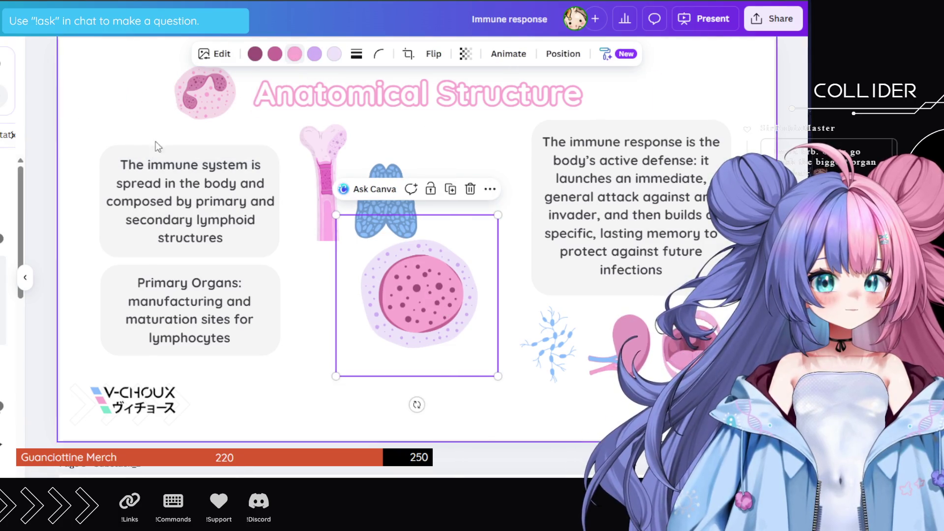
pyautogui.click(294, 53)
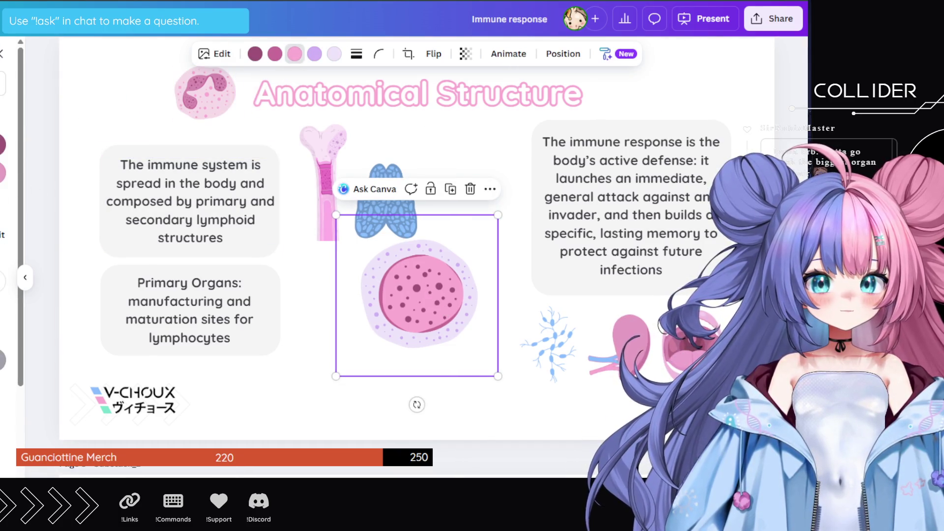
pyautogui.click(4, 168)
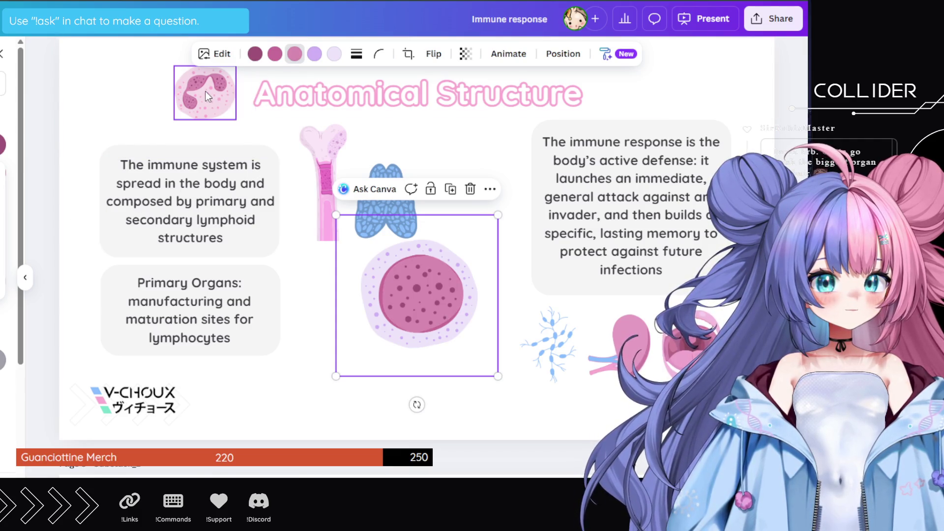
pyautogui.click(182, 99)
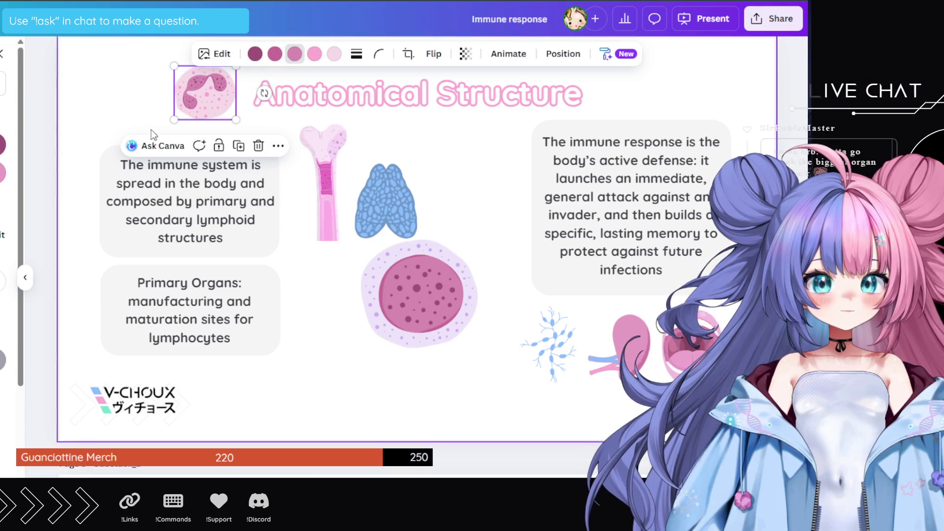
pyautogui.click(314, 54)
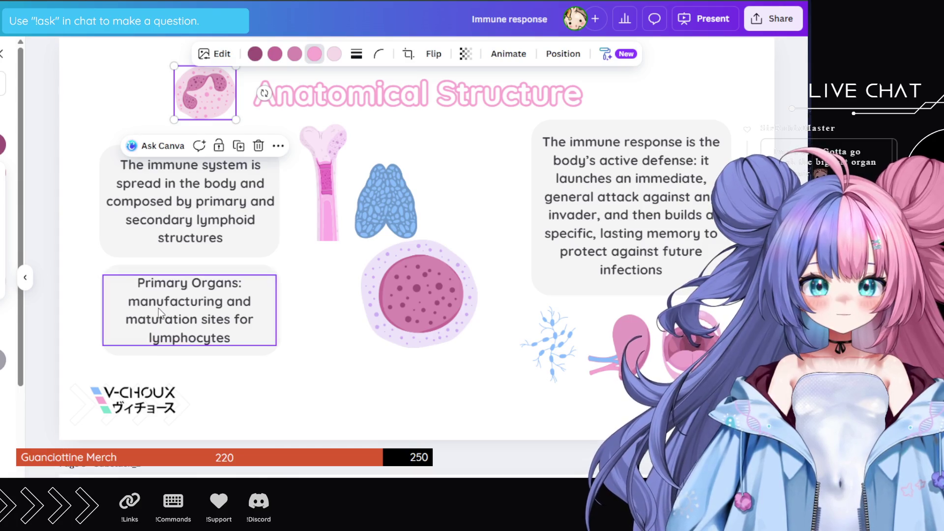
pyautogui.click(393, 305)
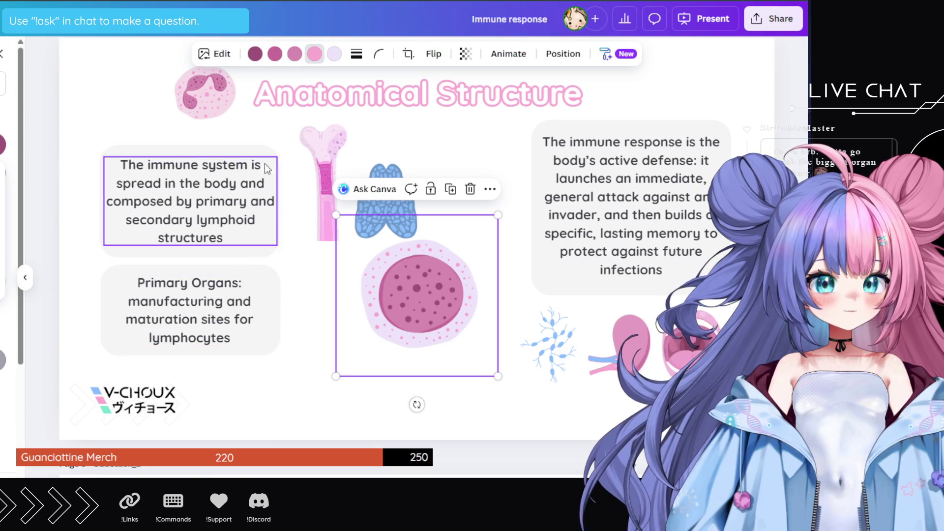
pyautogui.click(205, 93)
pyautogui.click(333, 54)
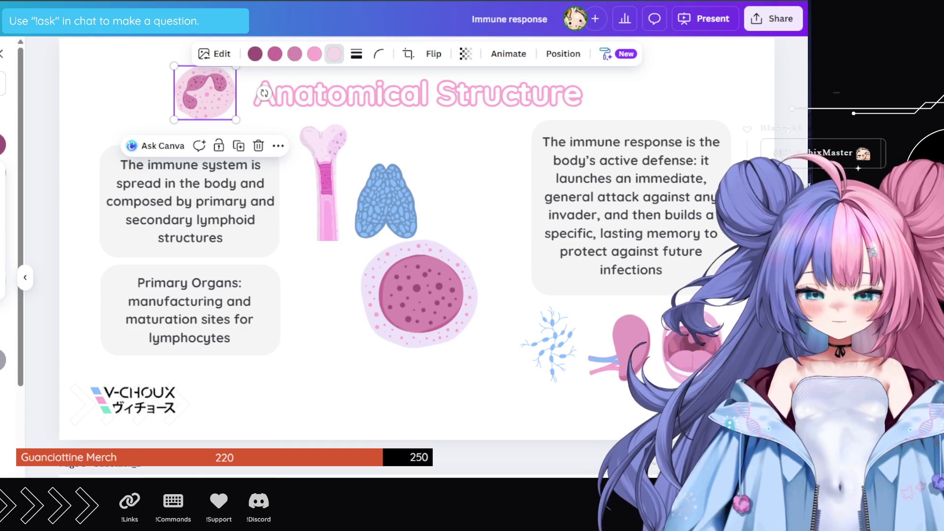
pyautogui.click(420, 301)
pyautogui.hotkey('ctrl', 'z')
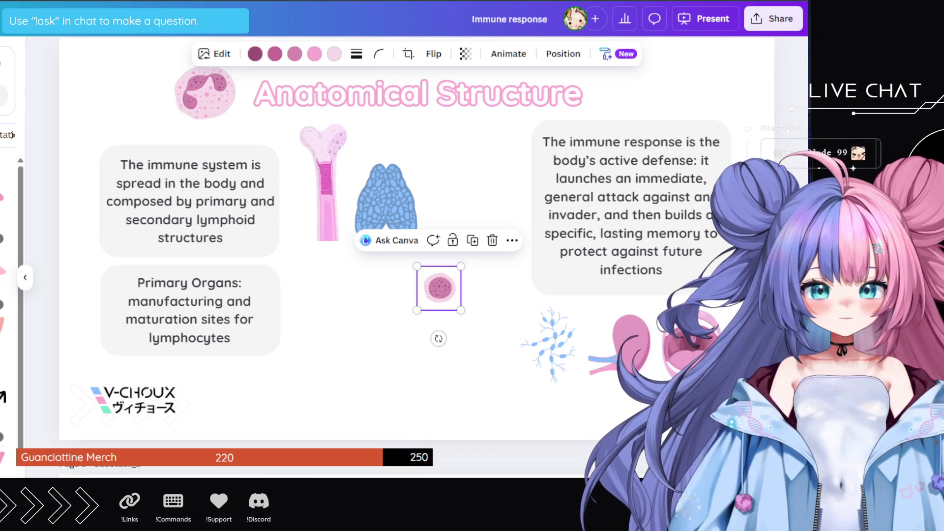
# - Add a curved arrow from Elements, then rotate and shrink it
pyautogui.scroll(-5, 10, 304)
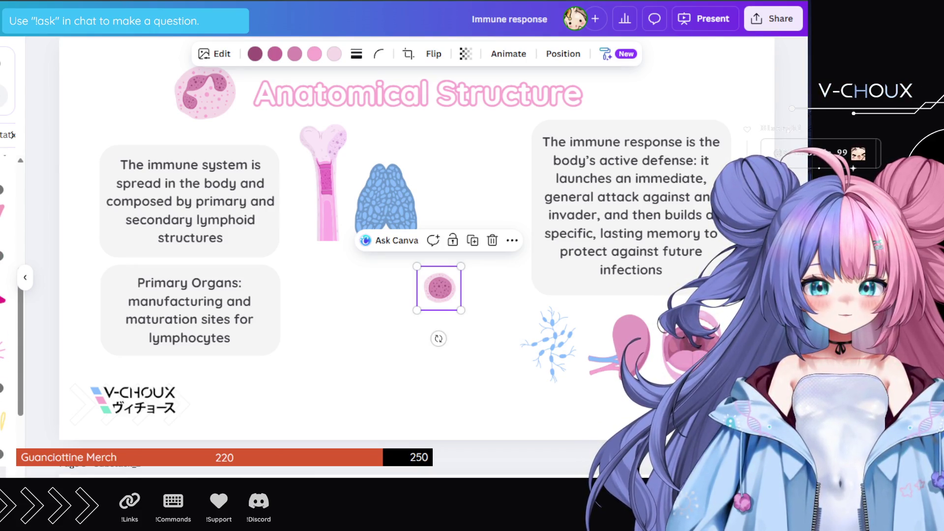
pyautogui.click(4, 295)
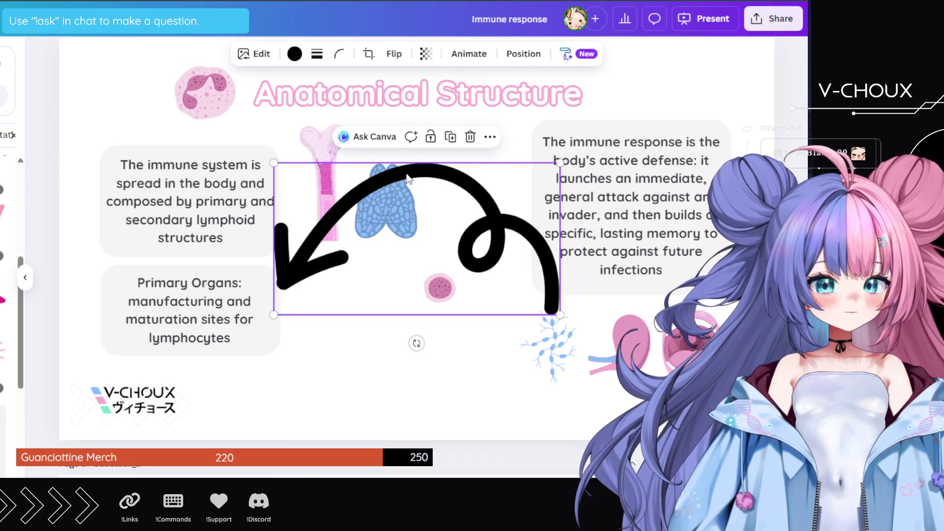
pyautogui.moveTo(420, 343)
pyautogui.mouseDown()
pyautogui.moveTo(534, 234)
pyautogui.moveTo(503, 118)
pyautogui.moveTo(514, 147)
pyautogui.moveTo(512, 112)
pyautogui.mouseUp()
pyautogui.moveTo(374, 163); pyautogui.dragTo(360, 204)
pyautogui.moveTo(338, 132); pyautogui.dragTo(362, 253)
pyautogui.moveTo(451, 285); pyautogui.dragTo(435, 274)
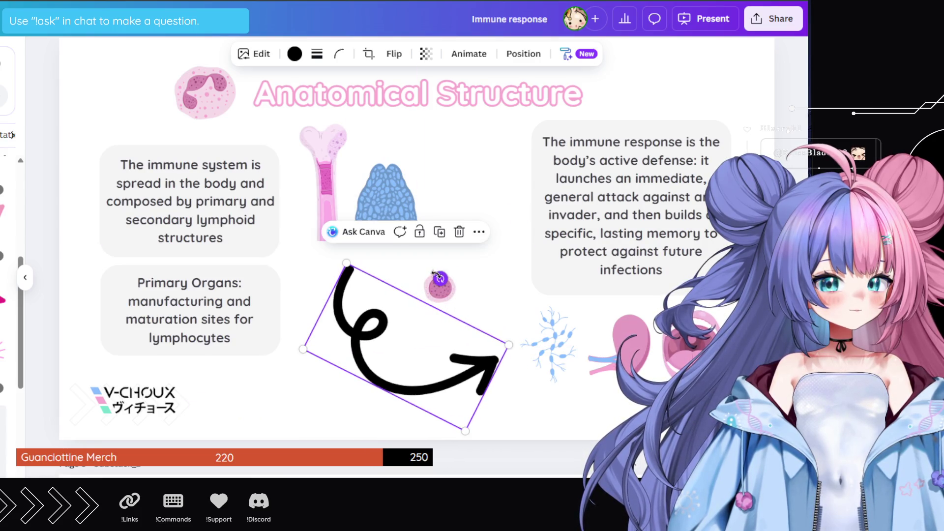
# - Position the arrow below the thymus, tilted to -20°
pyautogui.press('Delete')
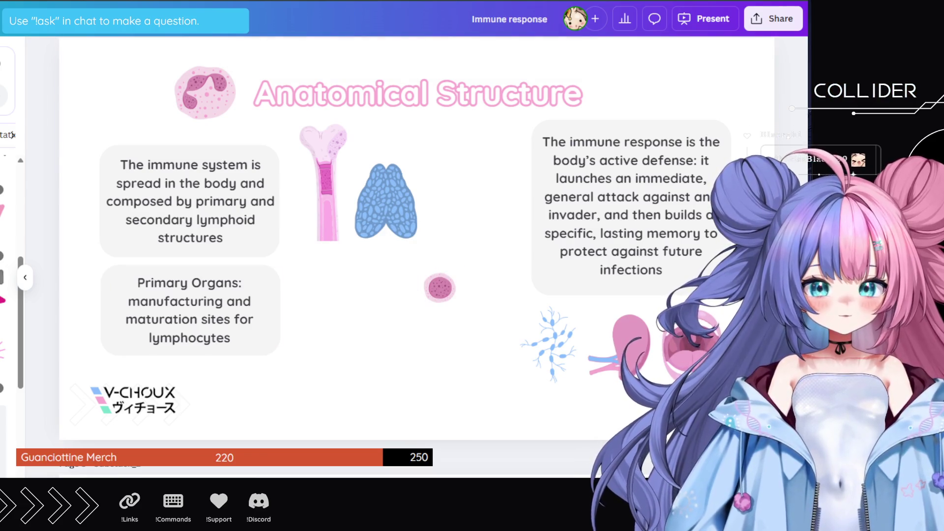
pyautogui.hotkey('ctrl', 'z')
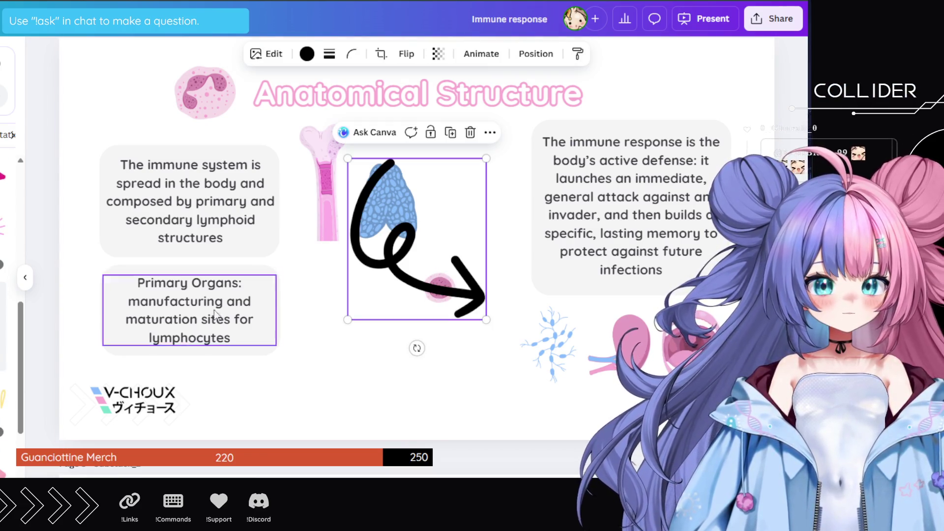
pyautogui.moveTo(467, 181); pyautogui.dragTo(425, 269)
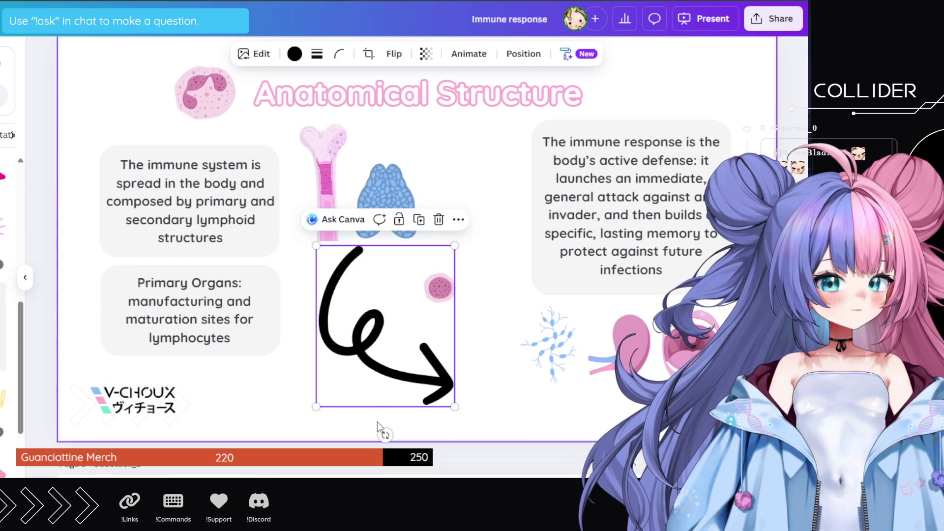
pyautogui.moveTo(384, 432); pyautogui.dragTo(427, 437)
pyautogui.moveTo(384, 320); pyautogui.dragTo(398, 320)
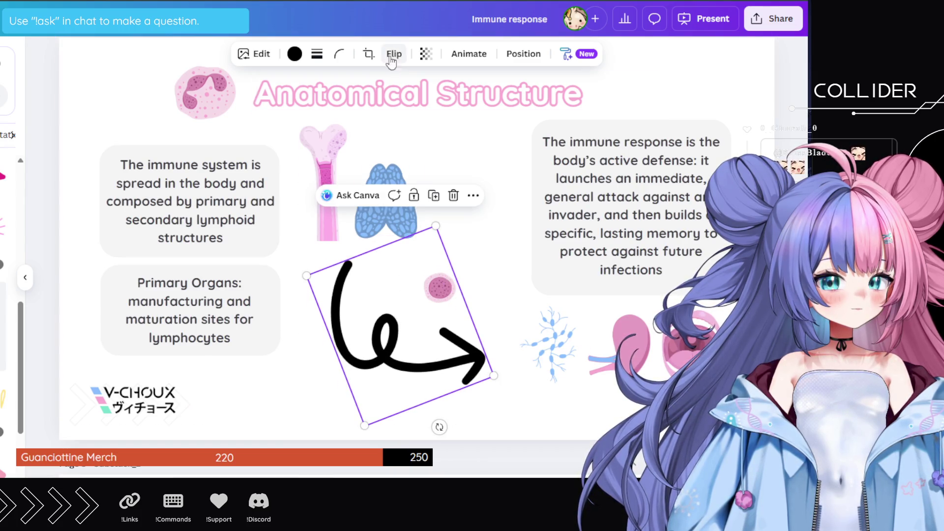
# - Recolour the arrow light blue
pyautogui.click(3, 207)
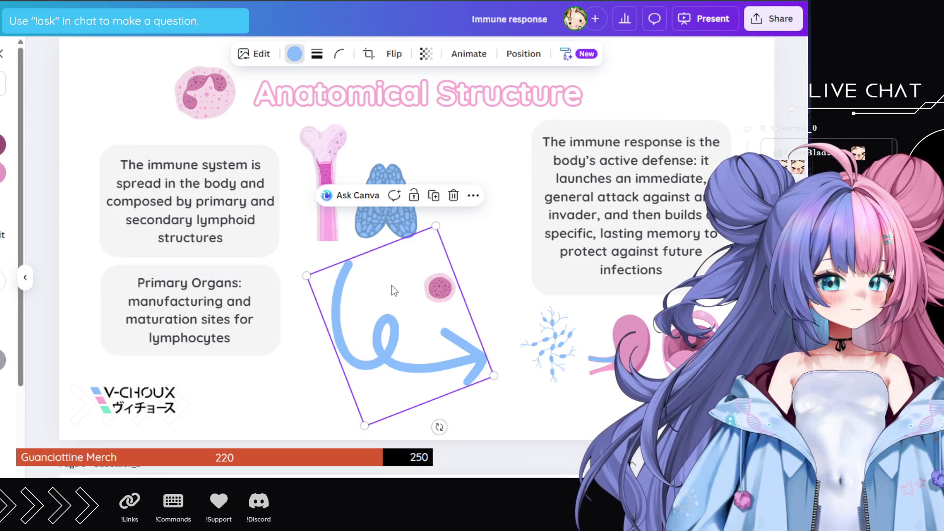
pyautogui.click(480, 277)
pyautogui.click(441, 290)
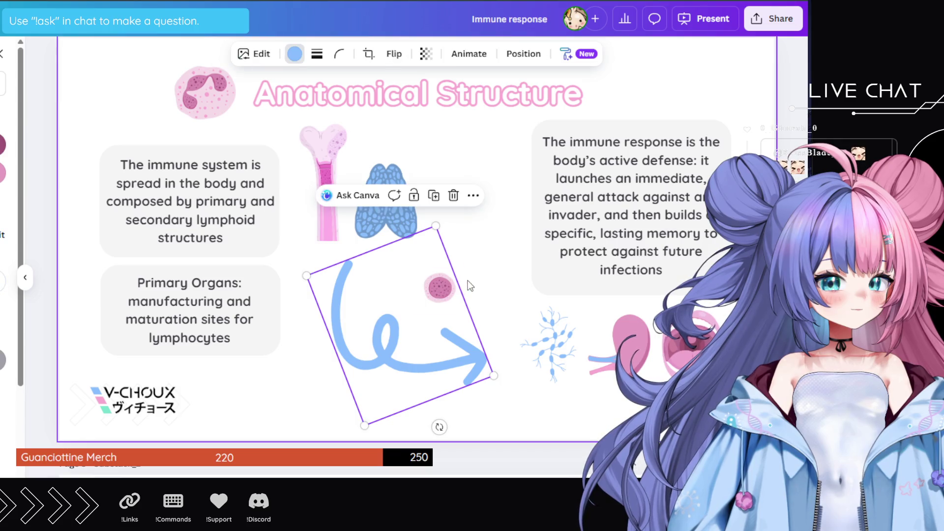
pyautogui.click(459, 279)
# - Bring the small cell to the front and place it at the arrow's tail
pyautogui.moveTo(459, 279); pyautogui.dragTo(470, 271)
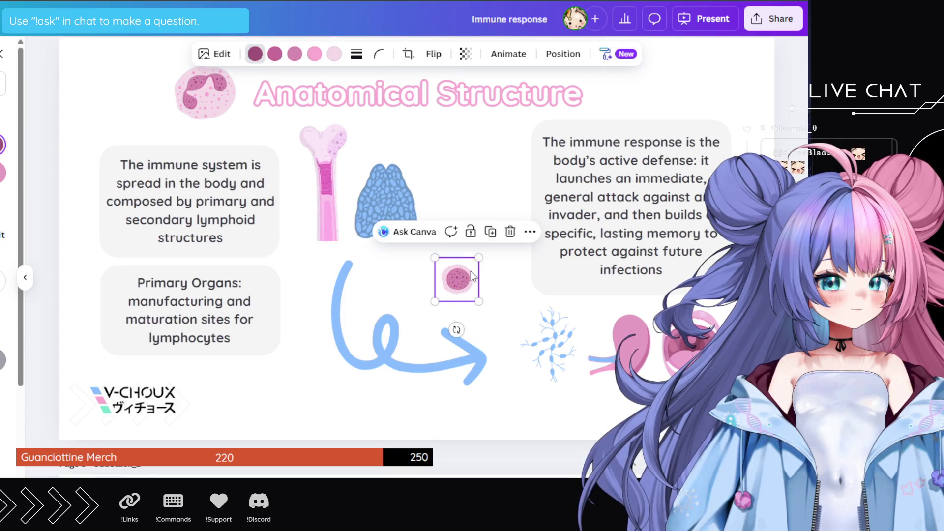
pyautogui.rightClick(471, 270)
pyautogui.moveTo(493, 300)
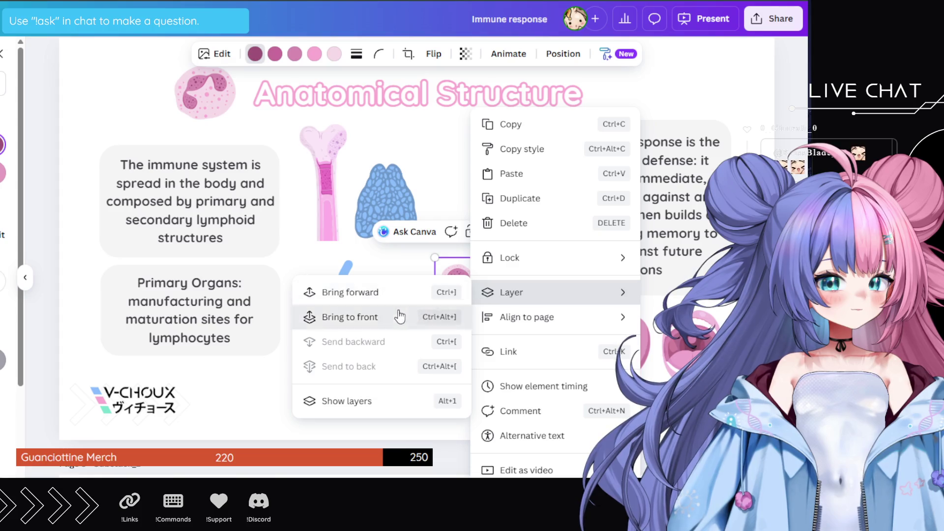
pyautogui.click(350, 317)
pyautogui.moveTo(462, 279)
pyautogui.mouseDown()
pyautogui.moveTo(411, 286)
pyautogui.moveTo(391, 276)
pyautogui.moveTo(417, 293)
pyautogui.moveTo(358, 389)
pyautogui.moveTo(318, 376)
pyautogui.mouseUp()
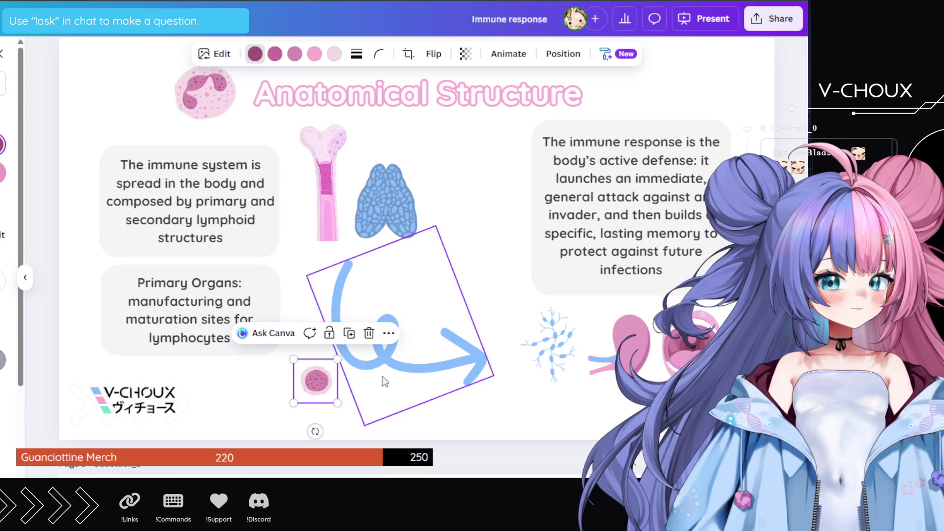
pyautogui.click(474, 246)
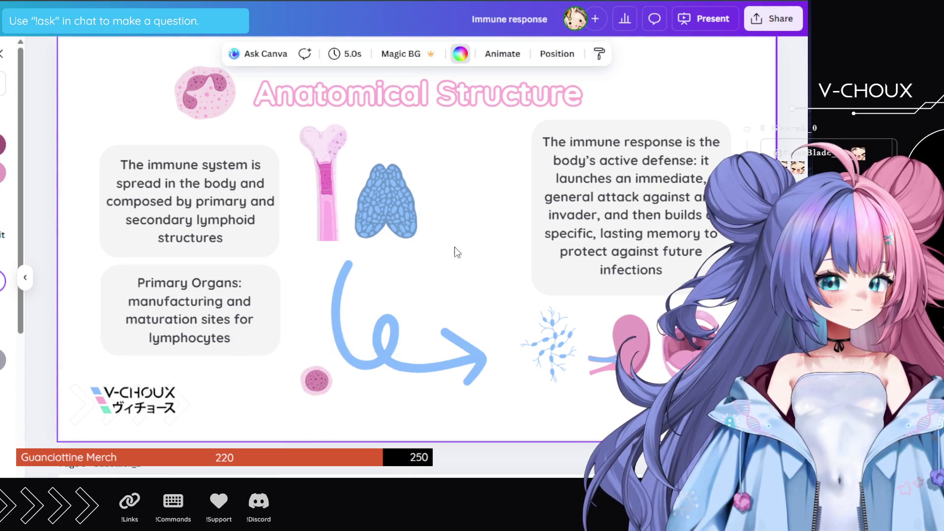
pyautogui.moveTo(309, 385); pyautogui.dragTo(336, 383)
# - Resize the blue arrow and move it up slightly
pyautogui.click(375, 283)
pyautogui.moveTo(306, 276); pyautogui.dragTo(328, 290)
pyautogui.moveTo(400, 302)
pyautogui.mouseDown()
pyautogui.moveTo(399, 291)
pyautogui.moveTo(419, 286)
pyautogui.moveTo(397, 266)
pyautogui.mouseUp()
# - Tilt the bone about 15° and the thymus slightly, moving them closer together
pyautogui.click(391, 219)
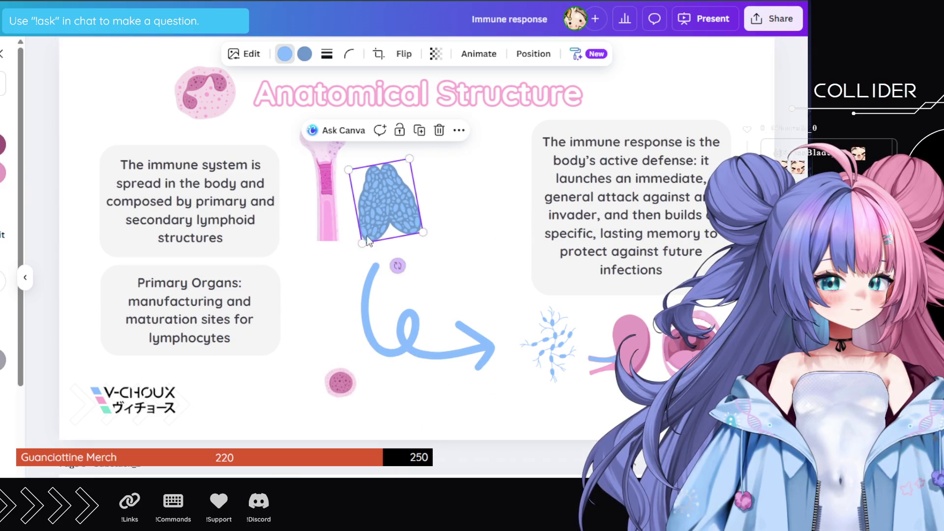
pyautogui.click(336, 219)
pyautogui.moveTo(272, 182); pyautogui.dragTo(272, 169)
pyautogui.moveTo(328, 199)
pyautogui.mouseDown()
pyautogui.moveTo(375, 208)
pyautogui.moveTo(366, 208)
pyautogui.mouseUp()
pyautogui.click(382, 205)
pyautogui.moveTo(344, 382); pyautogui.dragTo(358, 364)
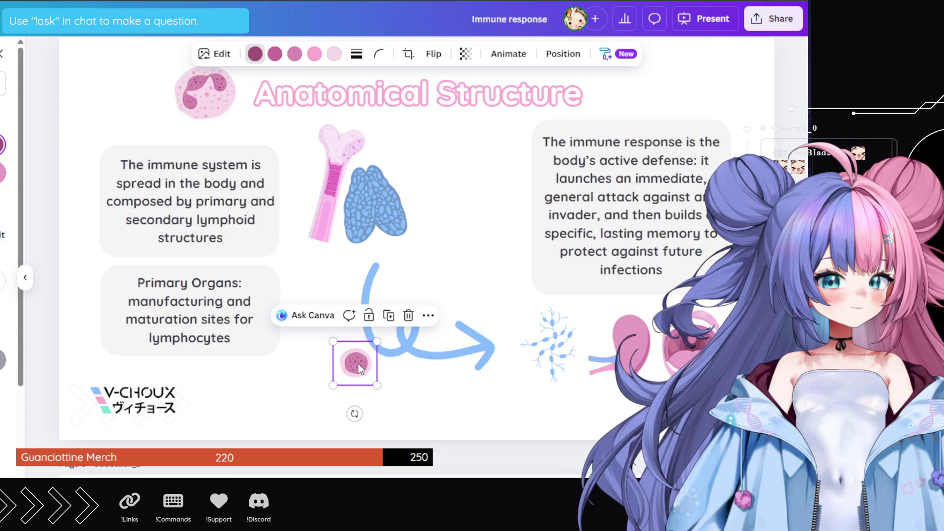
pyautogui.click(471, 247)
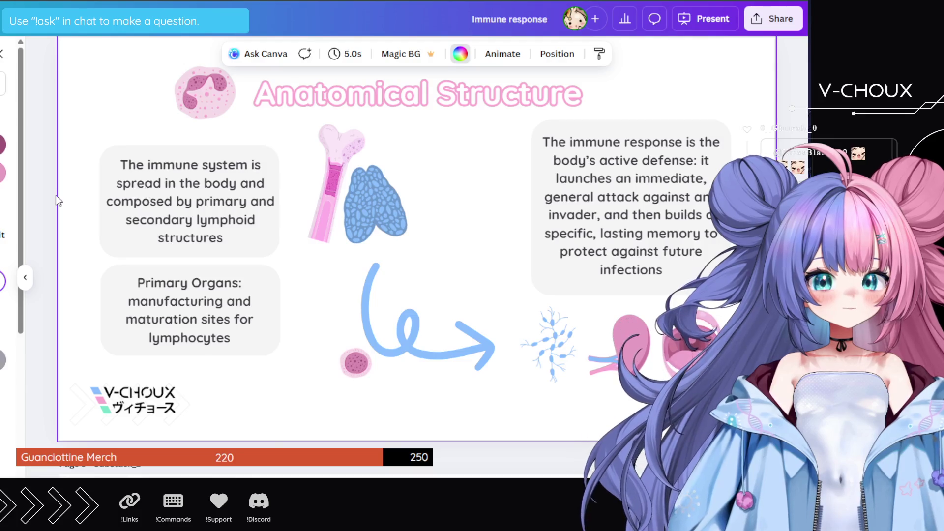
# - Paste the secondary organs description, dropping 'Lymphoid' and changing 'theaters' to 'place'
pyautogui.doubleClick(660, 178)
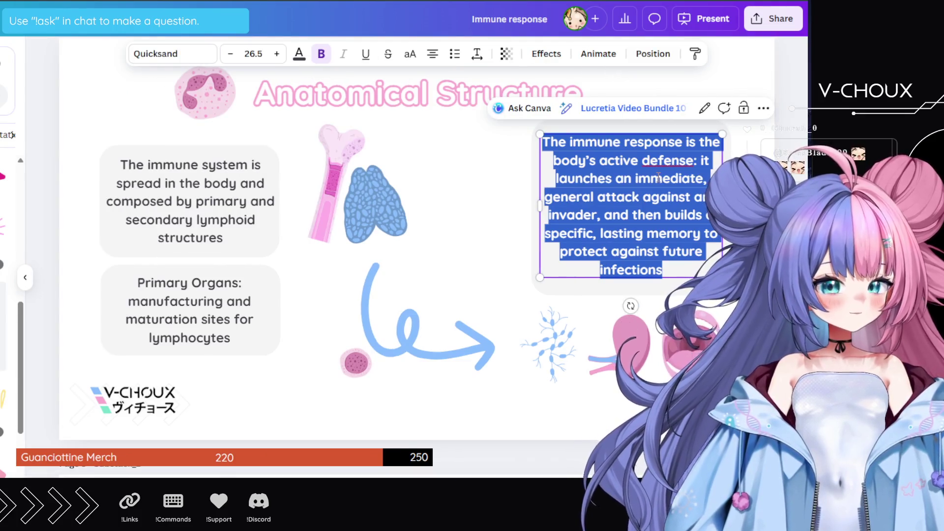
pyautogui.write('Secondary Lymphoid Organs are the functional theaters where immune cells converge, interact with antigens, and execute the physical task of fighting off foreign substances and germs.')
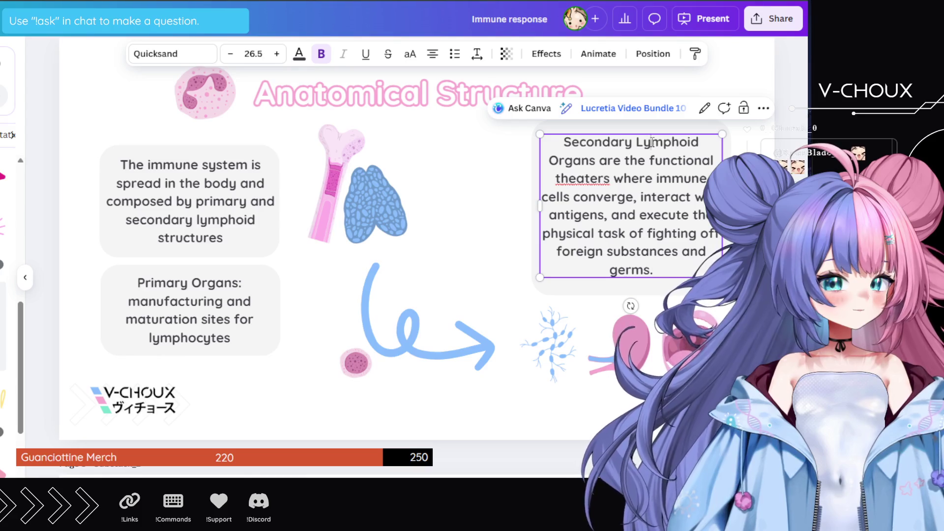
pyautogui.doubleClick(651, 143)
pyautogui.press('BackSpace')
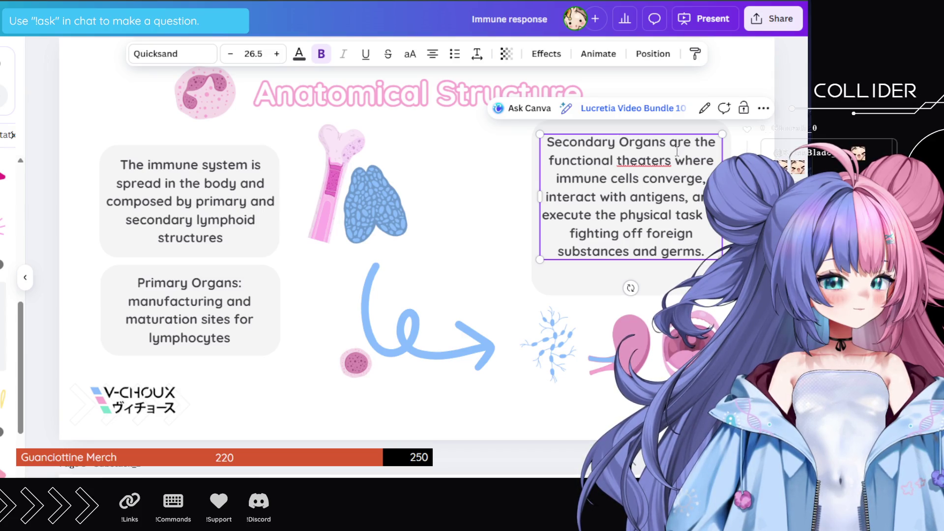
pyautogui.doubleClick(647, 162)
pyautogui.write('place')
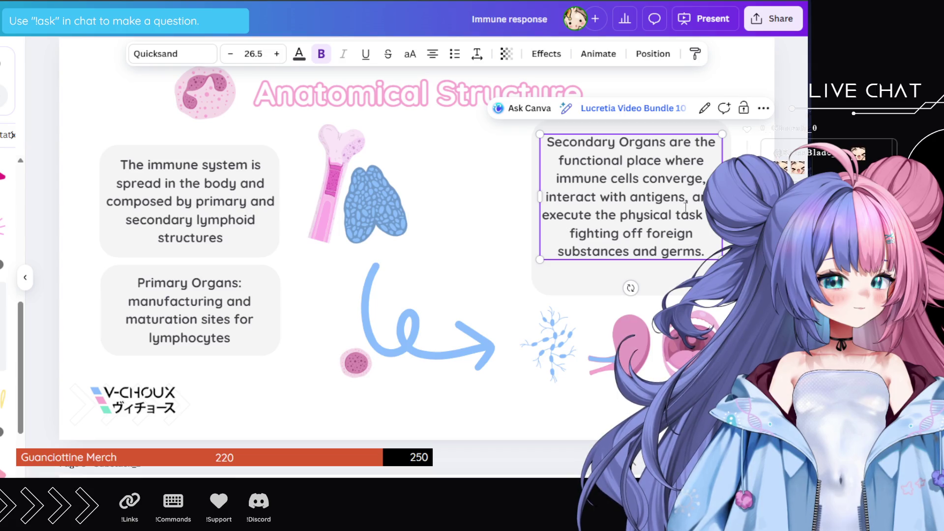
# - Resize the Secondary Organs text box and centre its text
pyautogui.click(633, 293)
pyautogui.moveTo(632, 295)
pyautogui.mouseDown()
pyautogui.moveTo(632, 309)
pyautogui.moveTo(632, 270)
pyautogui.mouseUp()
pyautogui.moveTo(639, 216); pyautogui.dragTo(629, 187)
# - Raise the pink kidney slightly and tilt the blue branching cell about 20°
pyautogui.moveTo(627, 350); pyautogui.dragTo(622, 329)
pyautogui.click(547, 344)
pyautogui.moveTo(551, 408)
pyautogui.mouseDown()
pyautogui.moveTo(565, 415)
pyautogui.moveTo(571, 393)
pyautogui.moveTo(569, 381)
pyautogui.moveTo(555, 388)
pyautogui.moveTo(557, 351)
pyautogui.mouseUp()
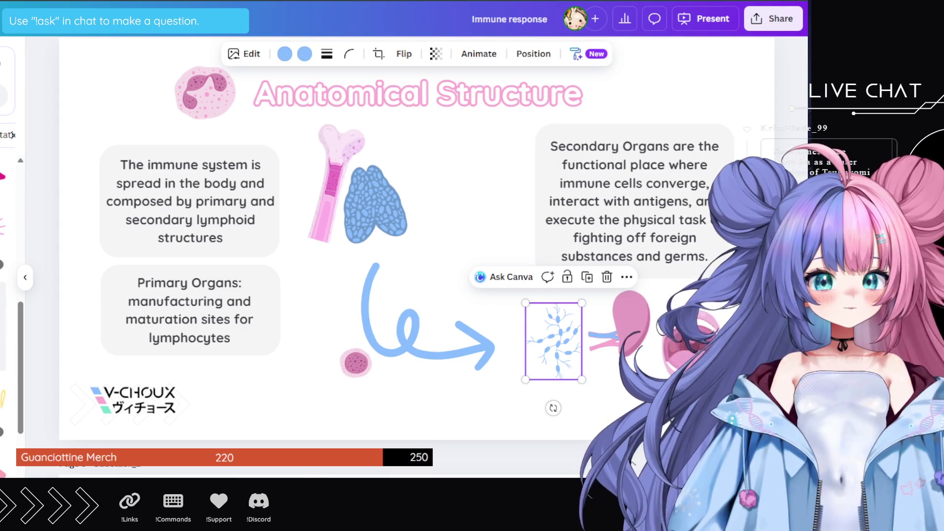
pyautogui.hotkey('ctrl', 'Tab')
pyautogui.hotkey('ctrl', 'Tab')
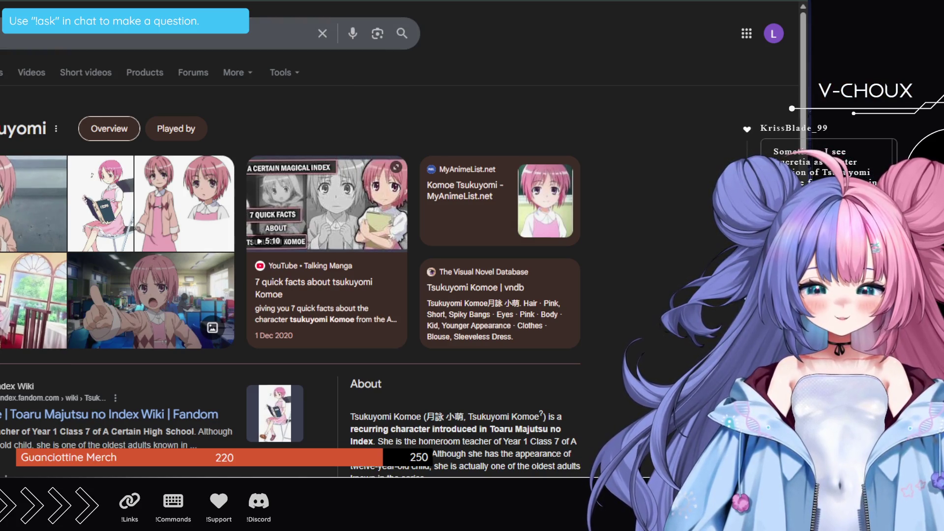
pyautogui.scroll(-3, 290, 255)
pyautogui.scroll(3, 290, 256)
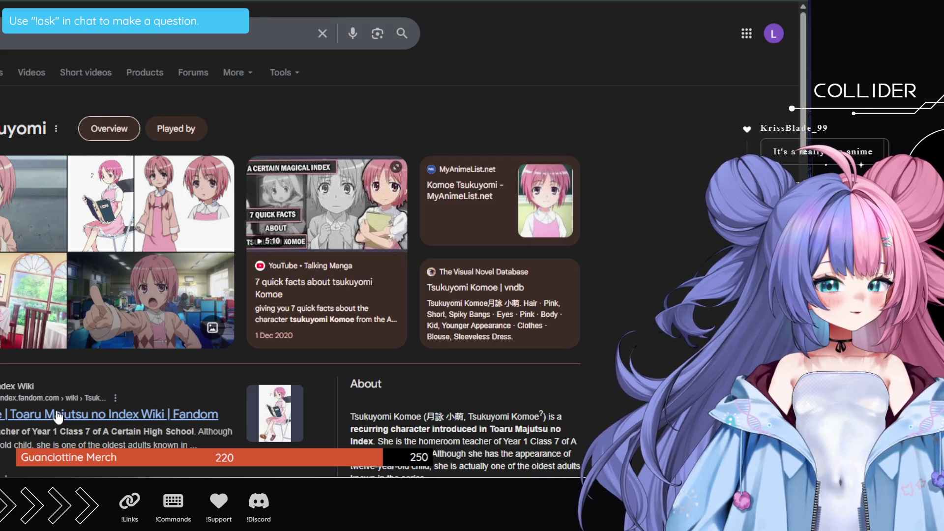
pyautogui.scroll(-1, 403, 241)
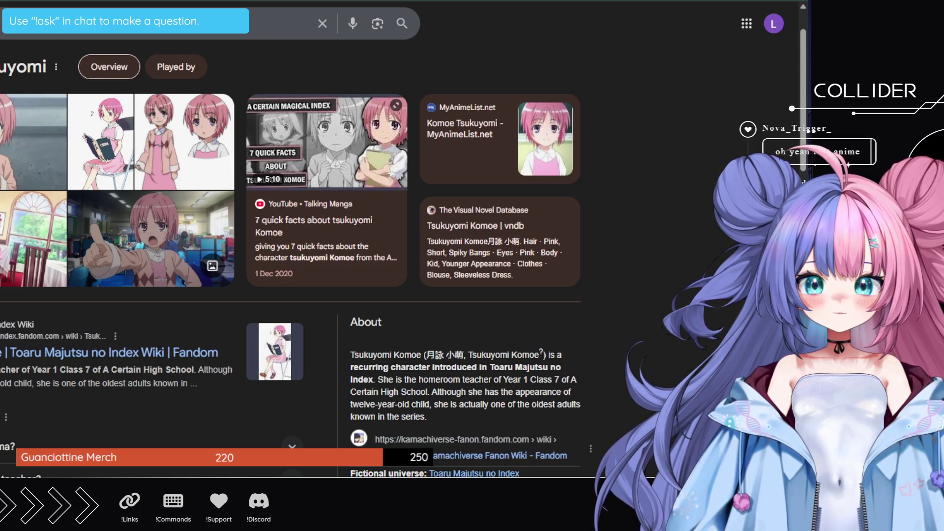
pyautogui.scroll(1, 404, 241)
pyautogui.click(2, 73)
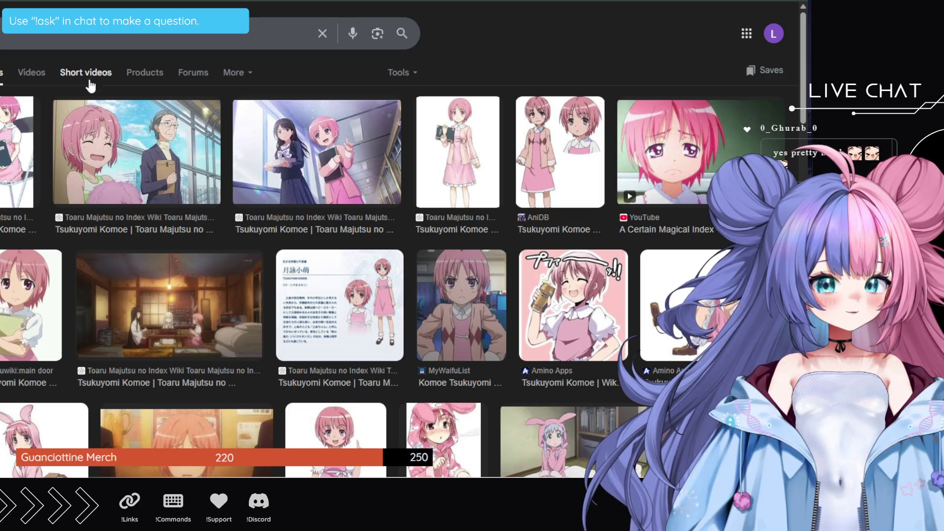
pyautogui.scroll(-3, 79, 132)
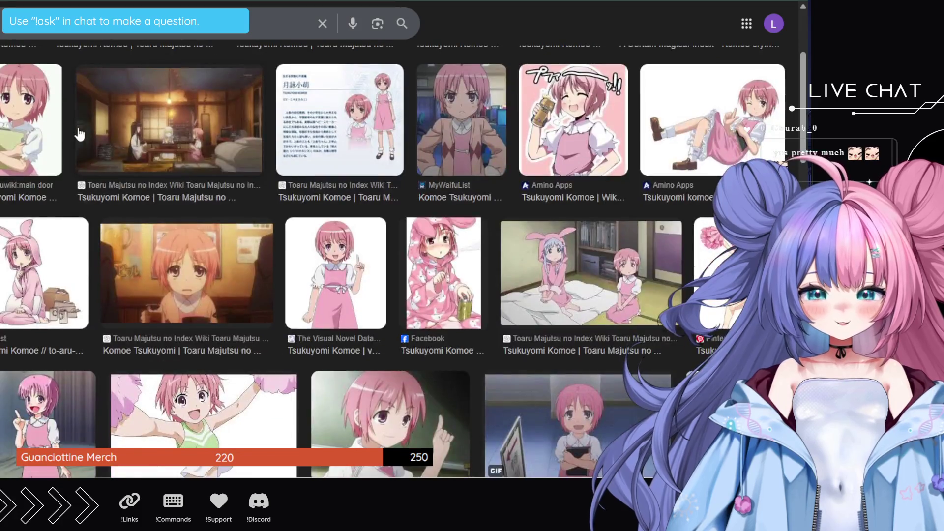
pyautogui.scroll(3, 79, 133)
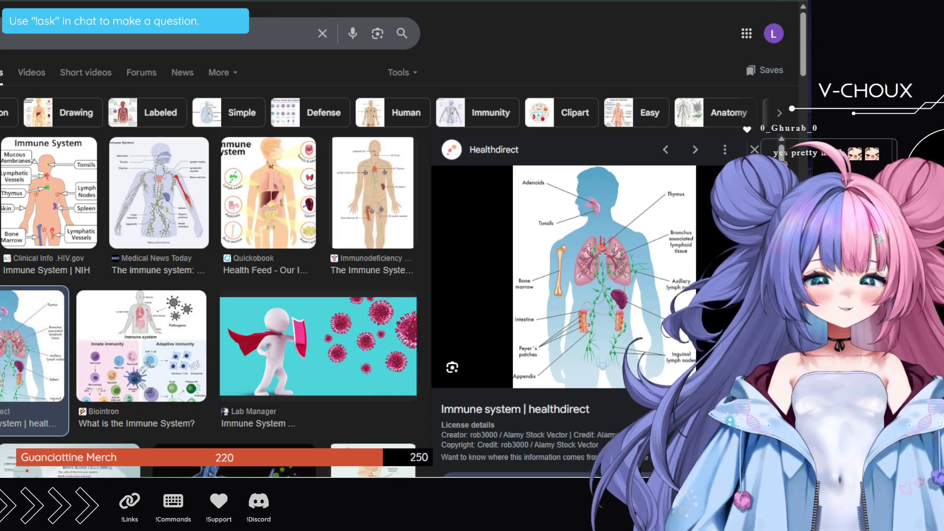
pyautogui.hotkey('alt', 'Tab')
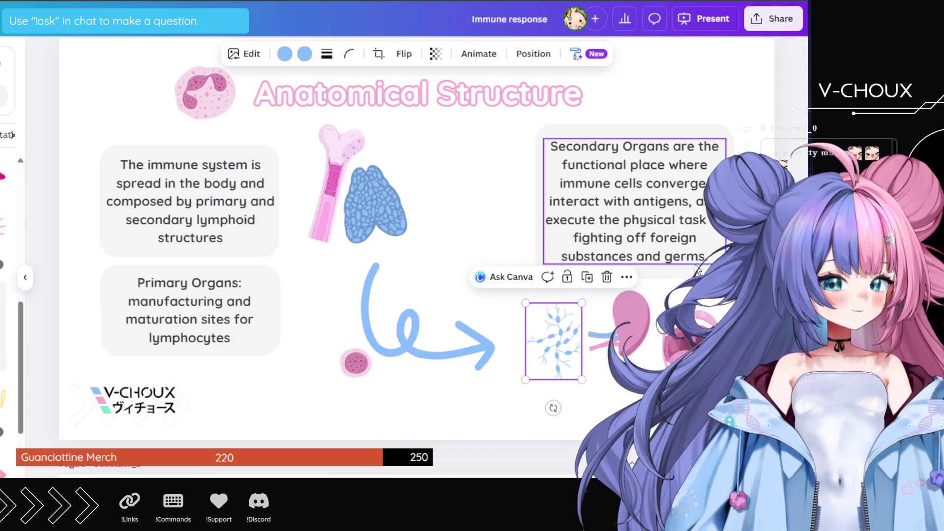
# - Remove the period after 'germs' in the Secondary Organs text
pyautogui.doubleClick(708, 256)
pyautogui.press('BackSpace')
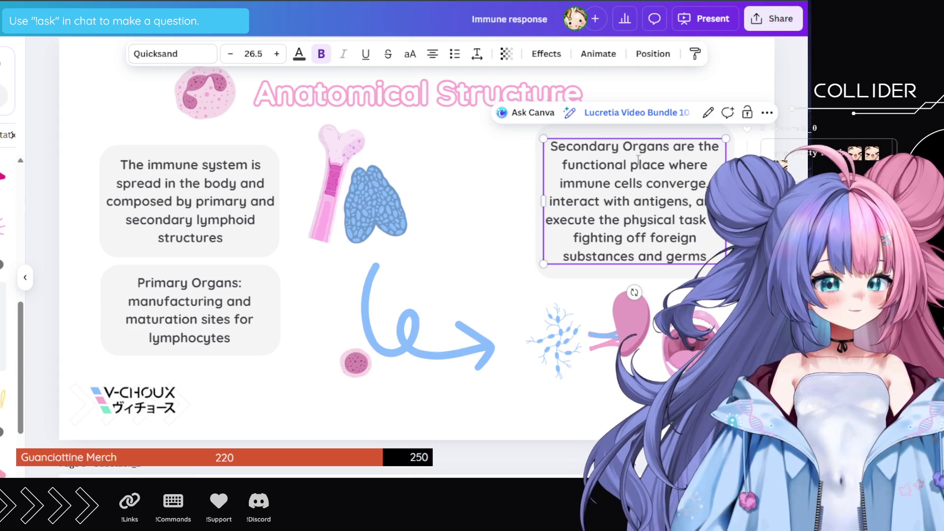
pyautogui.press('Escape')
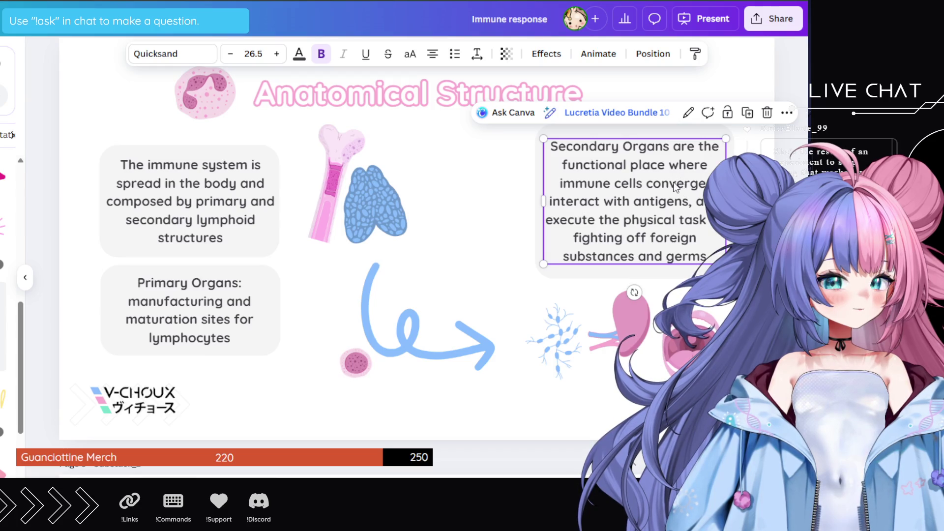
# - Replace the convergence phrase with ', Immune Cells train and develop in' and adjust nearby wording
pyautogui.moveTo(671, 181); pyautogui.dragTo(684, 149)
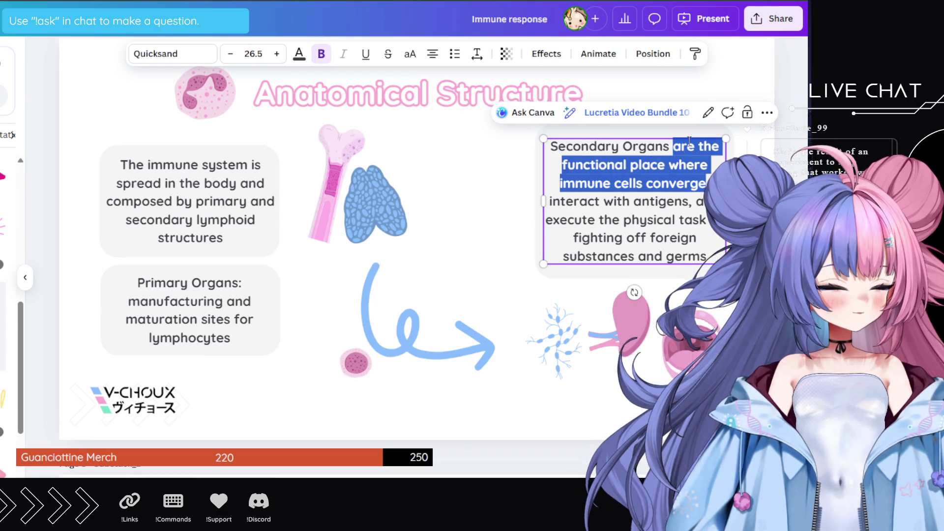
pyautogui.write(',')
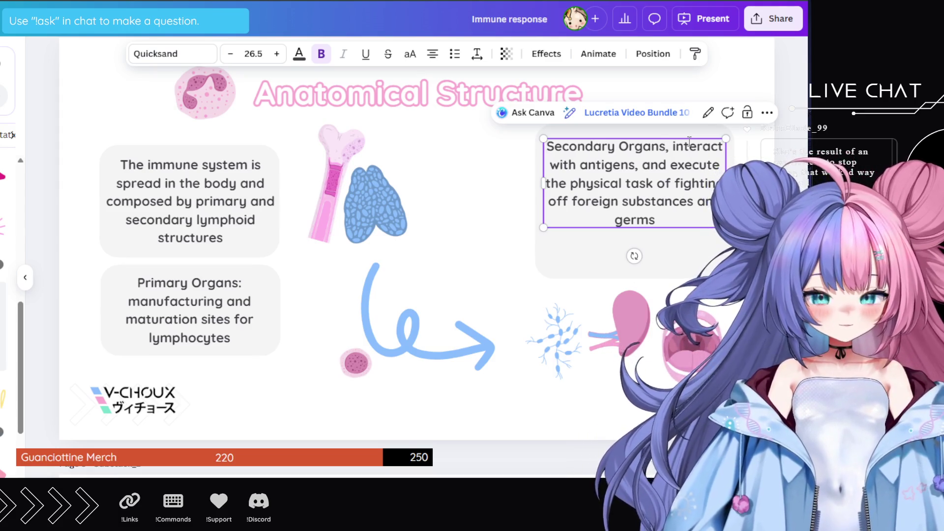
pyautogui.write('Immune Cells ')
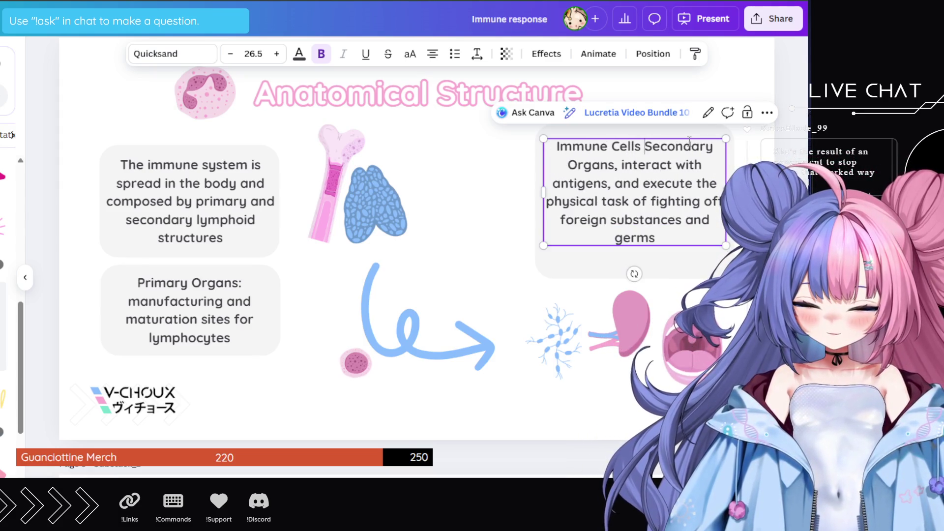
pyautogui.write('train and ')
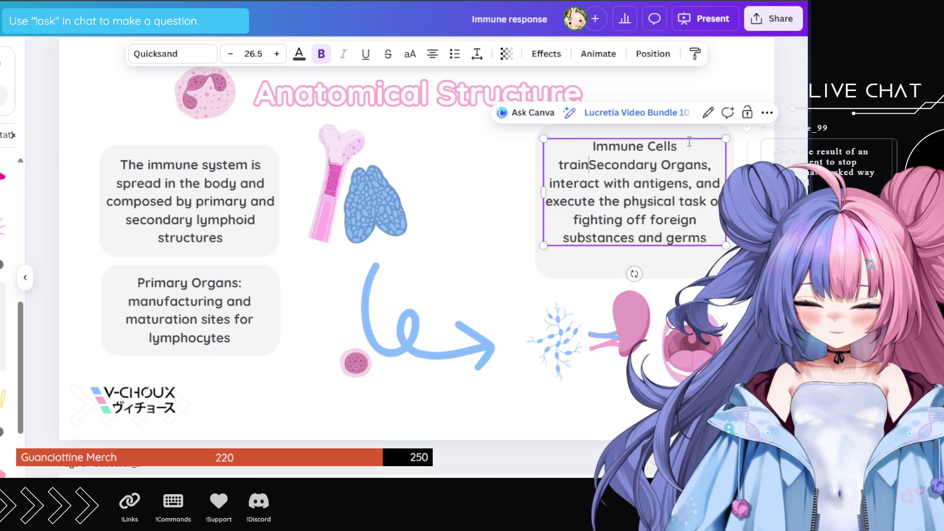
pyautogui.write('develop')
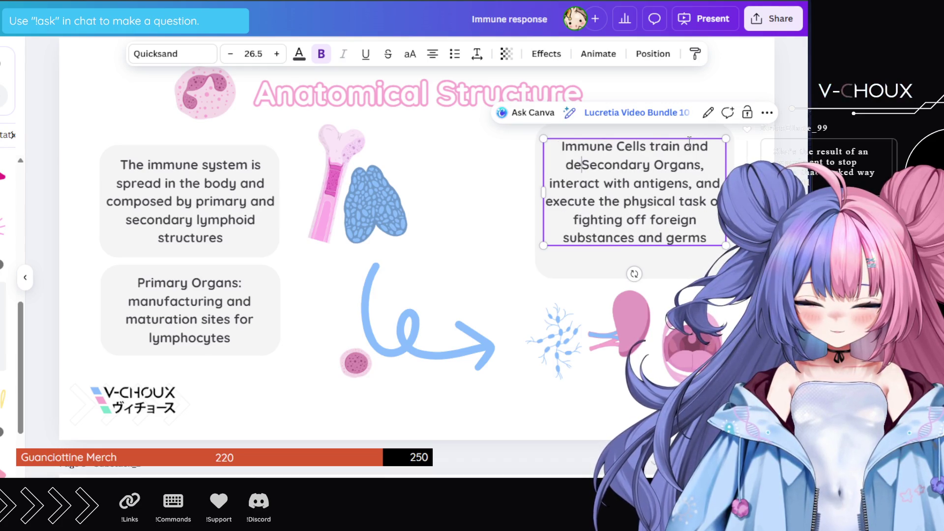
pyautogui.write('e')
pyautogui.press('BackSpace')
pyautogui.press('BackSpace')
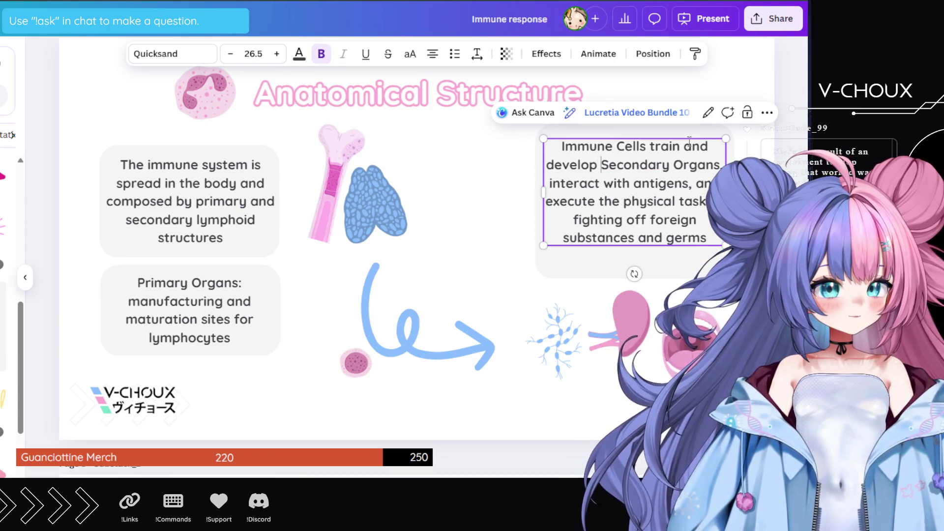
pyautogui.write('in')
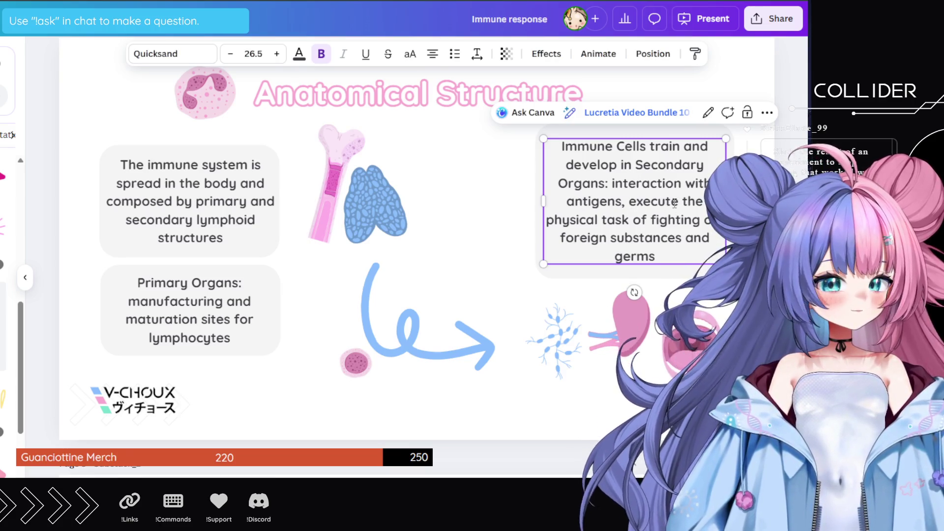
pyautogui.write('ion')
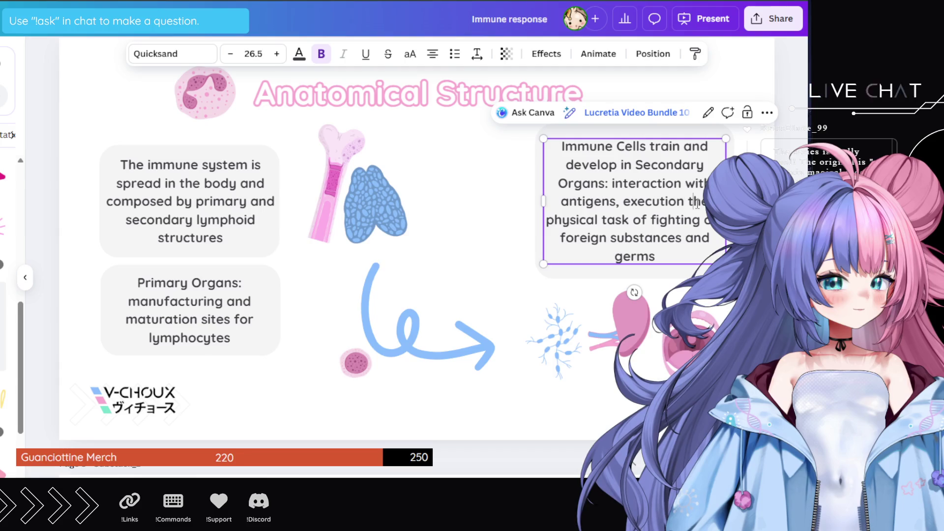
pyautogui.press('Delete')
pyautogui.press('Delete')
pyautogui.press('Delete')
pyautogui.write('of')
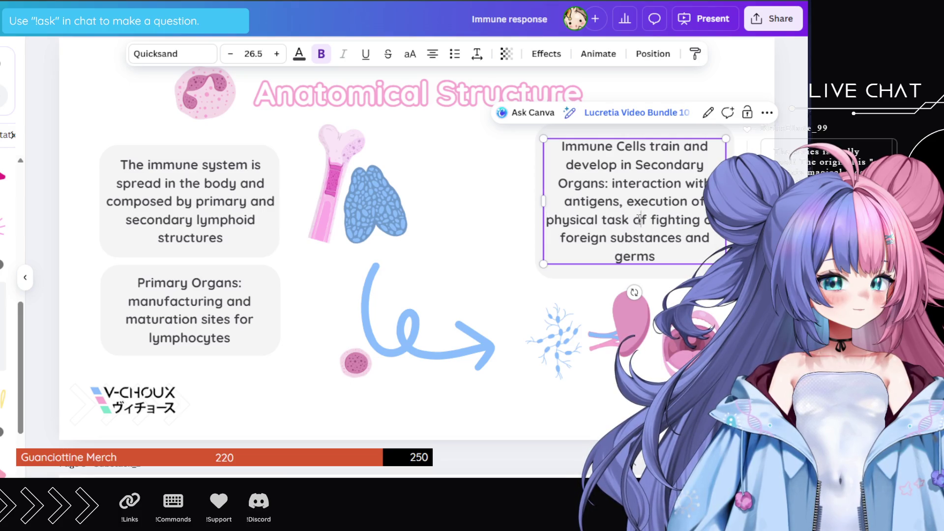
# - Delete 'execution of physical task of' and shorten the grey box to fit
pyautogui.moveTo(640, 218); pyautogui.dragTo(645, 203)
pyautogui.press('Delete')
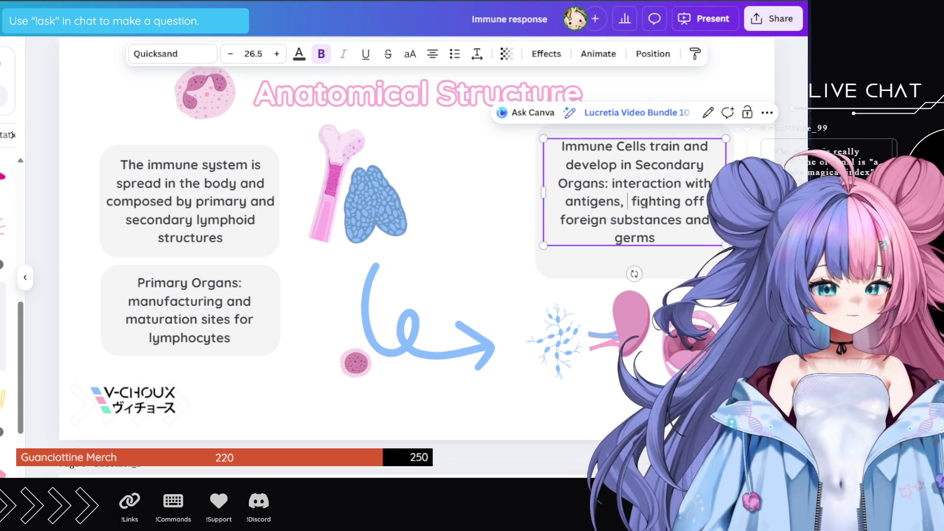
pyautogui.click(677, 275)
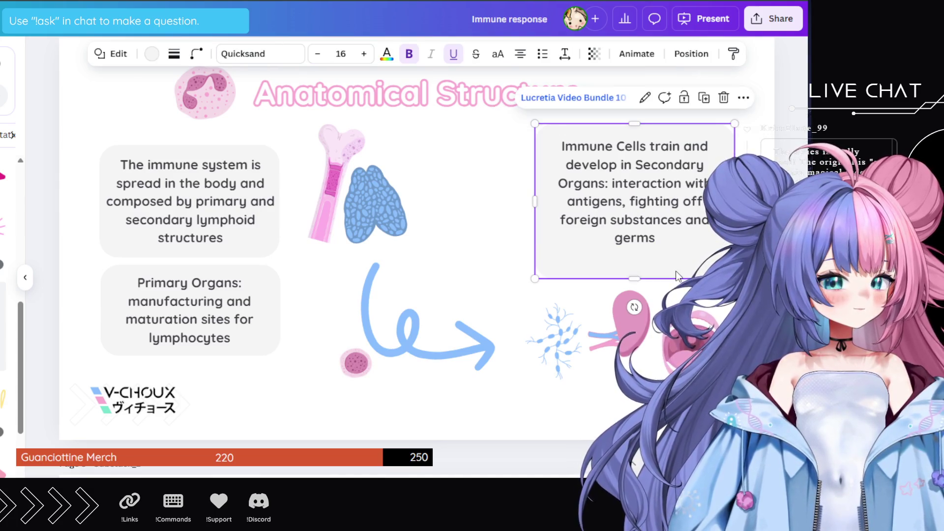
pyautogui.moveTo(636, 276); pyautogui.dragTo(635, 258)
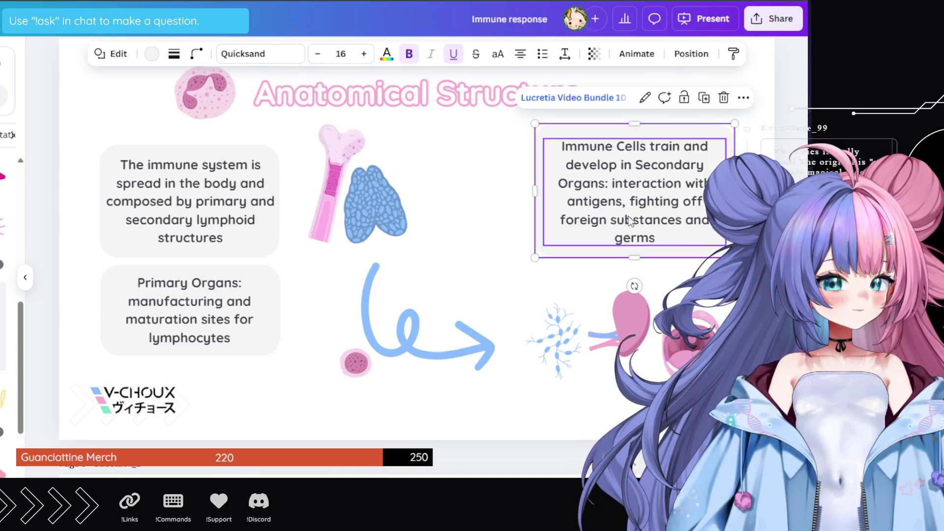
pyautogui.moveTo(657, 126); pyautogui.dragTo(656, 142)
pyautogui.click(355, 349)
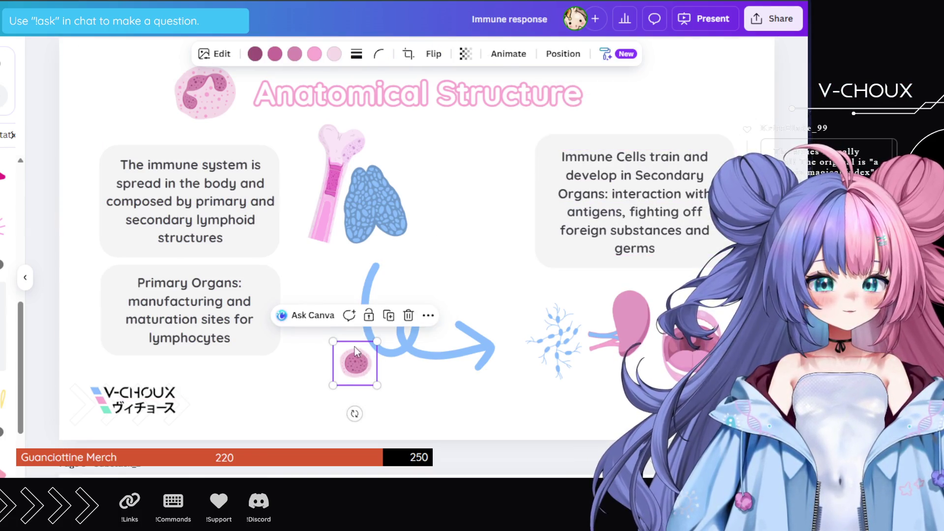
# - Enlarge the pink lymphocyte and settle it just left of the arrow loop
pyautogui.moveTo(333, 341); pyautogui.dragTo(270, 279)
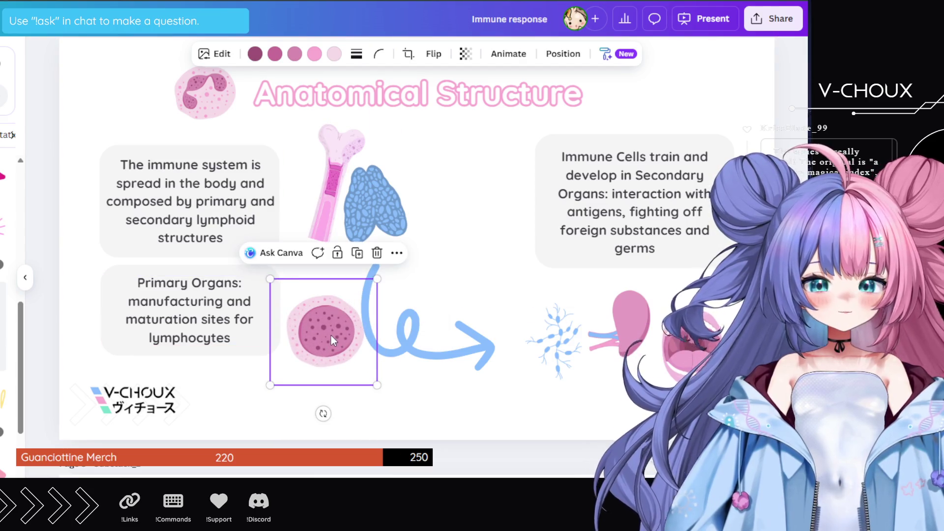
pyautogui.moveTo(338, 343)
pyautogui.mouseDown()
pyautogui.moveTo(308, 236)
pyautogui.moveTo(308, 182)
pyautogui.moveTo(425, 161)
pyautogui.moveTo(418, 155)
pyautogui.moveTo(408, 197)
pyautogui.moveTo(441, 199)
pyautogui.moveTo(432, 196)
pyautogui.moveTo(430, 258)
pyautogui.moveTo(381, 256)
pyautogui.moveTo(371, 273)
pyautogui.moveTo(457, 357)
pyautogui.moveTo(416, 308)
pyautogui.moveTo(494, 357)
pyautogui.moveTo(576, 339)
pyautogui.moveTo(668, 378)
pyautogui.moveTo(653, 395)
pyautogui.moveTo(610, 378)
pyautogui.moveTo(385, 351)
pyautogui.moveTo(352, 362)
pyautogui.mouseUp()
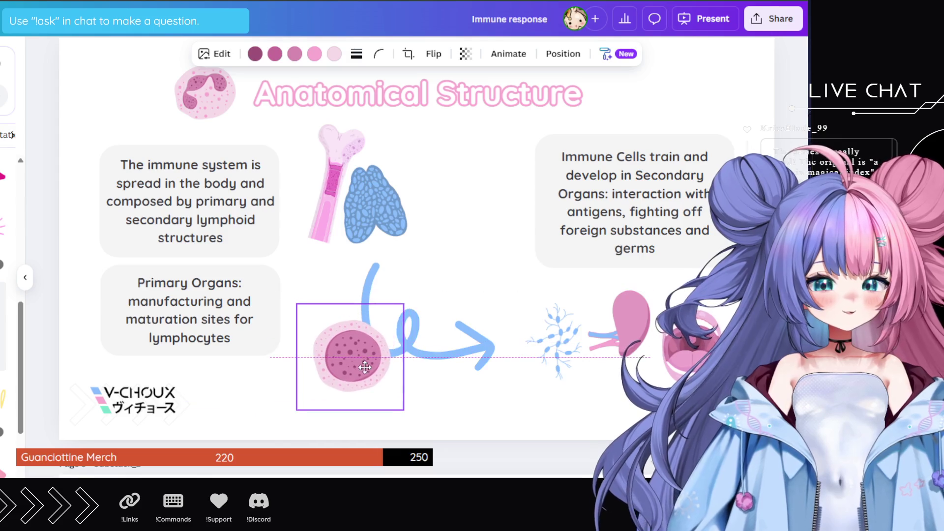
pyautogui.moveTo(399, 302); pyautogui.dragTo(371, 319)
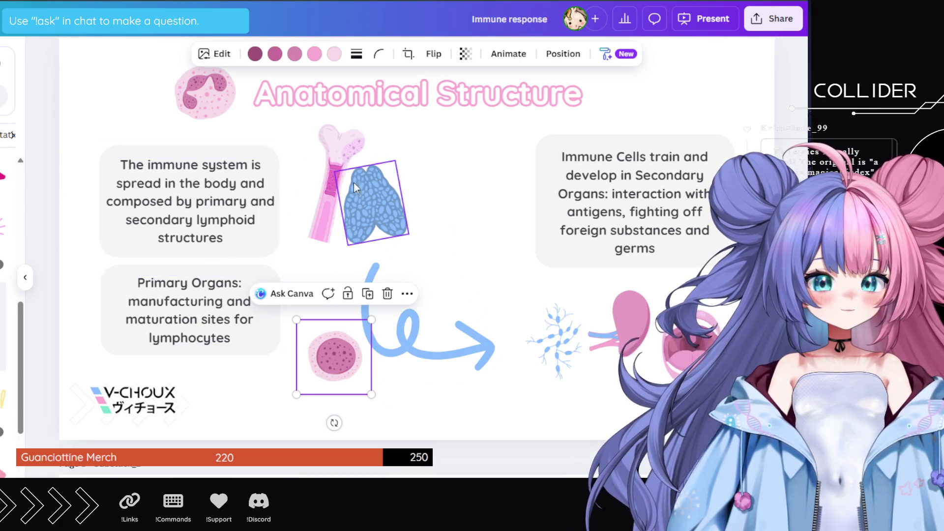
pyautogui.click(197, 216)
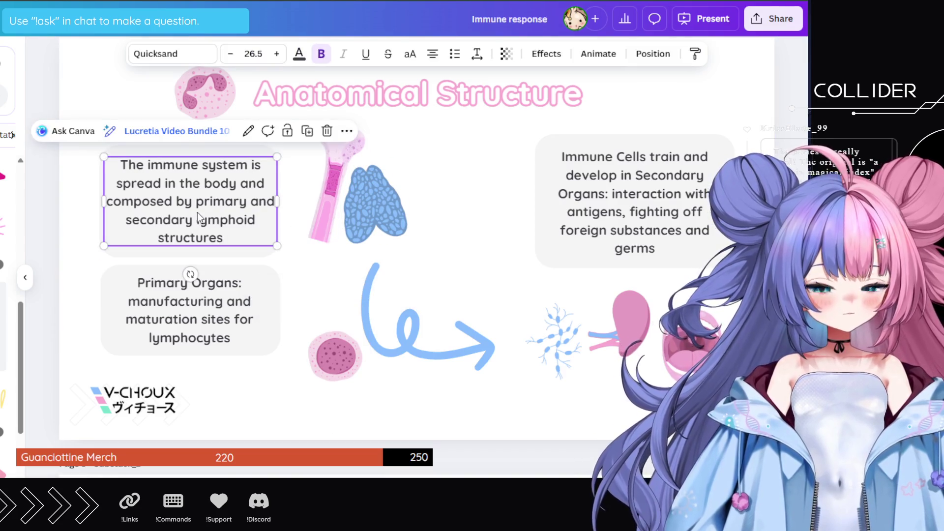
# - Duplicate the text box beside the bone graphic and relabel it 'Bone Marrow', fixing the 'Marrox' typo
pyautogui.hotkey('ctrl', 'd')
pyautogui.moveTo(199, 207)
pyautogui.mouseDown()
pyautogui.moveTo(339, 205)
pyautogui.moveTo(506, 182)
pyautogui.mouseUp()
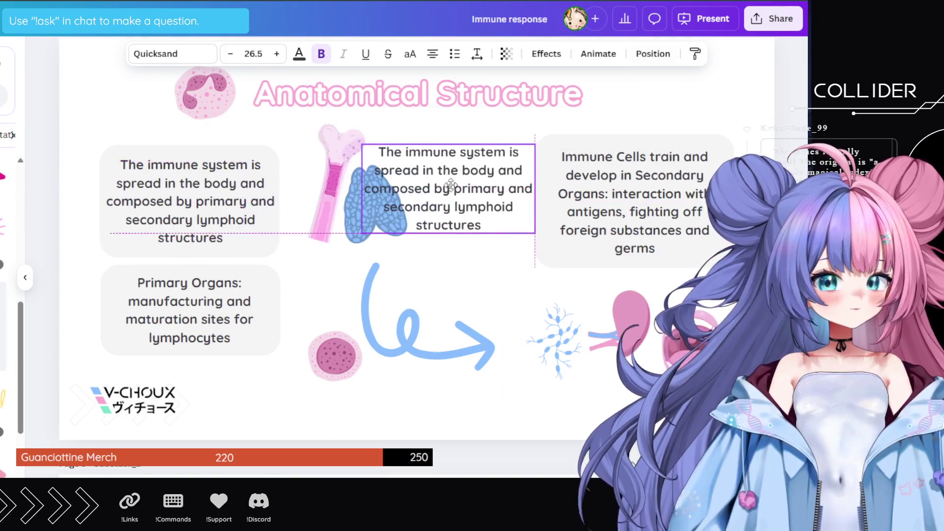
pyautogui.doubleClick(446, 181)
pyautogui.write('Bone Marrox')
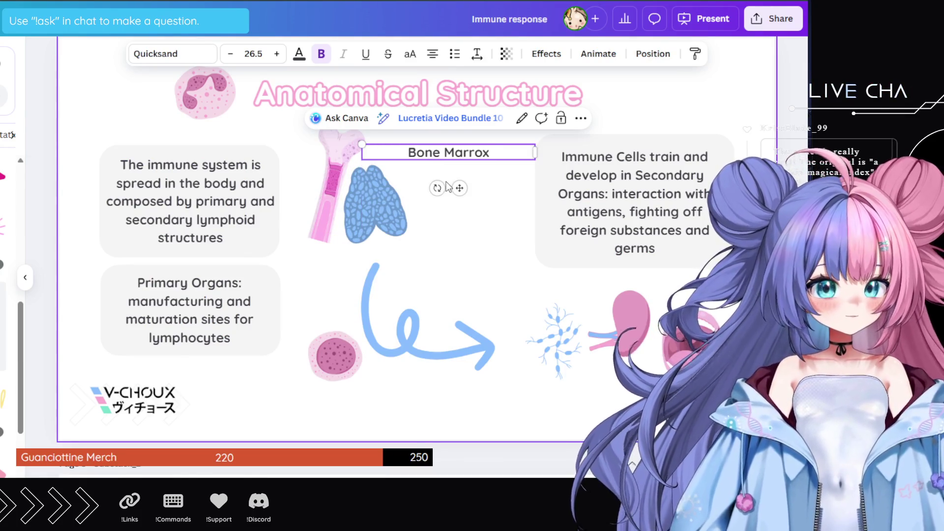
pyautogui.click(511, 184)
pyautogui.click(492, 153)
pyautogui.write('w')
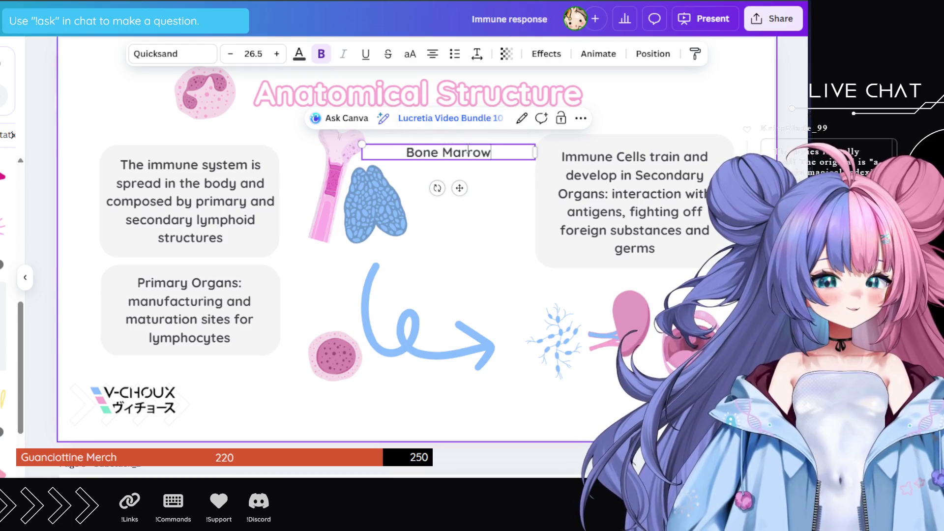
pyautogui.click(472, 169)
# - Duplicate the Bone Marrow label into stacked copies and narrow a label box to fit its word
pyautogui.click(480, 154)
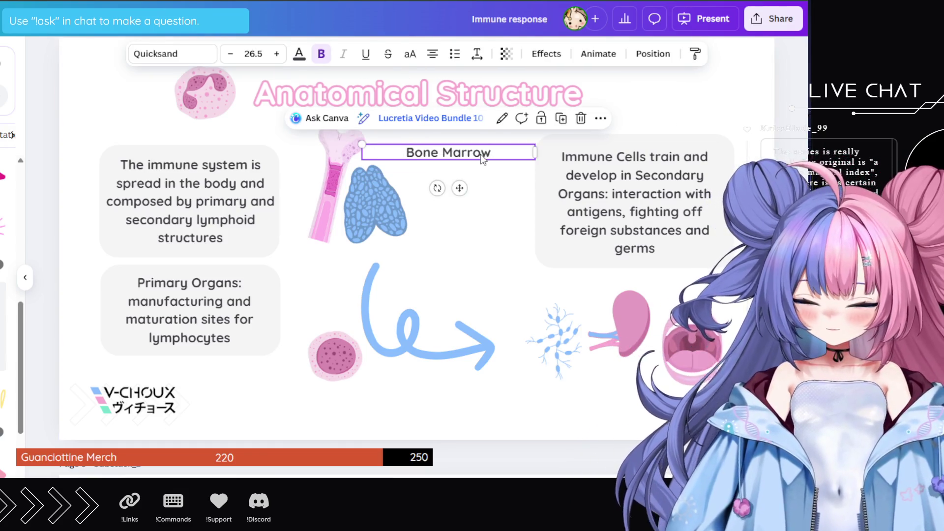
pyautogui.hotkey('ctrl', 'd')
pyautogui.hotkey('ctrl', 'd')
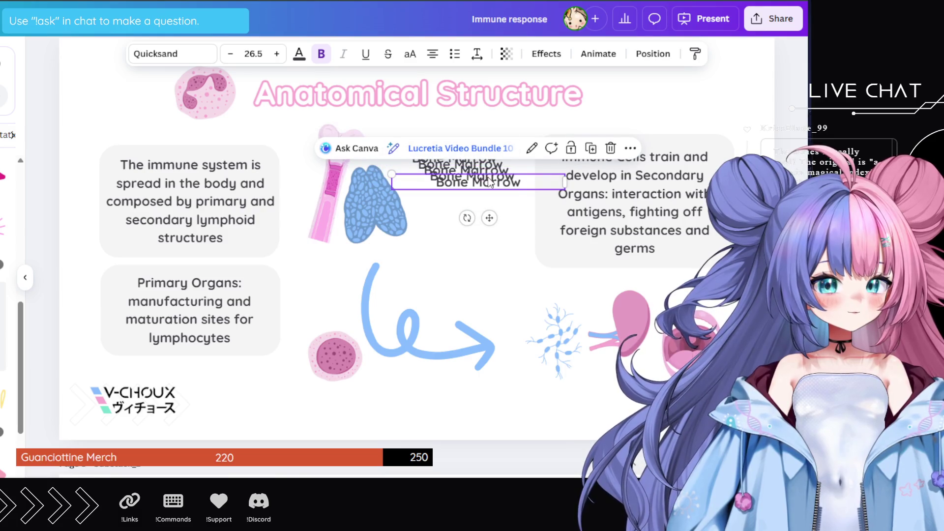
pyautogui.press('Return')
pyautogui.press('BackSpace')
pyautogui.write('Tonsils')
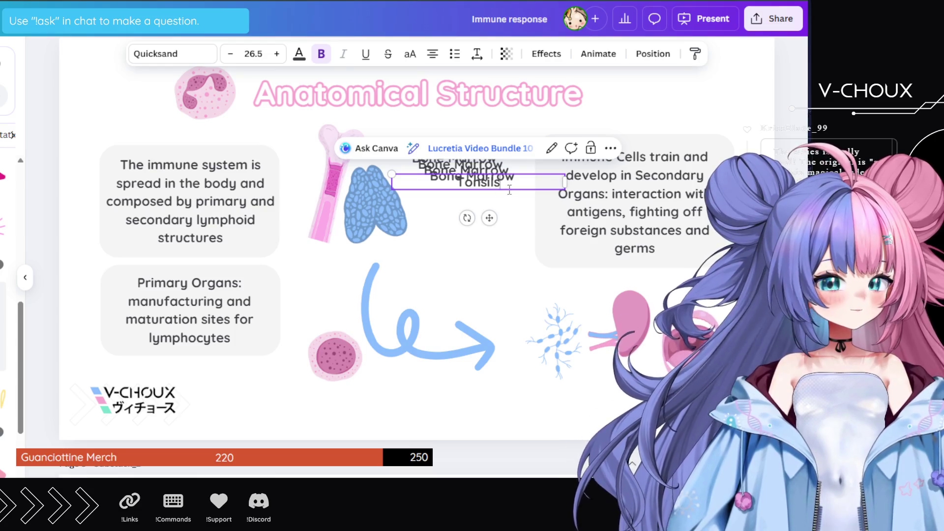
pyautogui.moveTo(564, 180)
pyautogui.mouseDown()
pyautogui.moveTo(453, 190)
pyautogui.moveTo(504, 301)
pyautogui.moveTo(655, 353)
pyautogui.moveTo(678, 329)
pyautogui.moveTo(684, 396)
pyautogui.mouseUp()
pyautogui.click(458, 223)
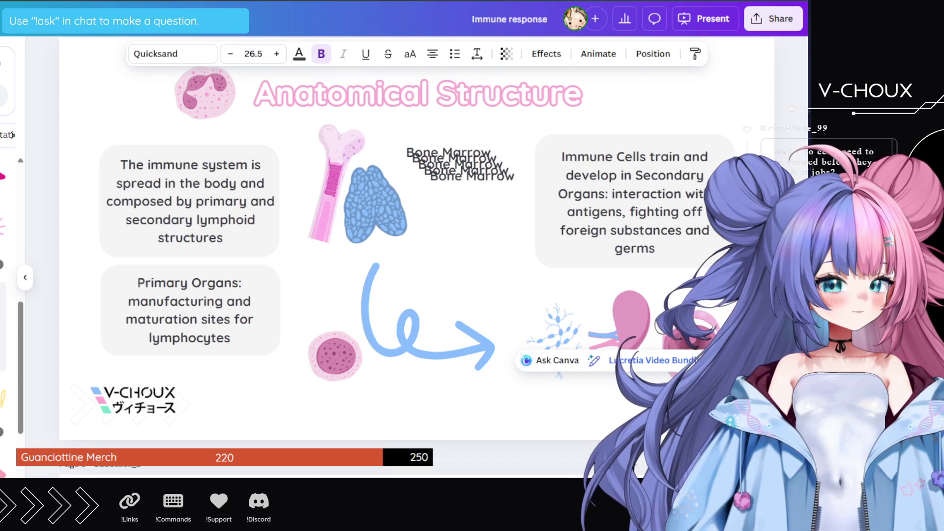
# - Make the label text slightly smaller and pull the bottom Bone Marrow copy downward
pyautogui.click(230, 54)
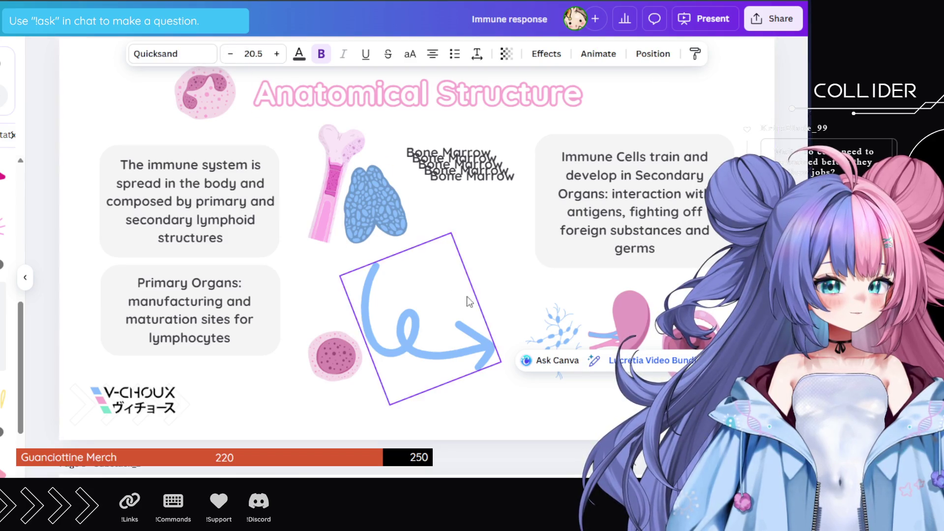
pyautogui.click(521, 290)
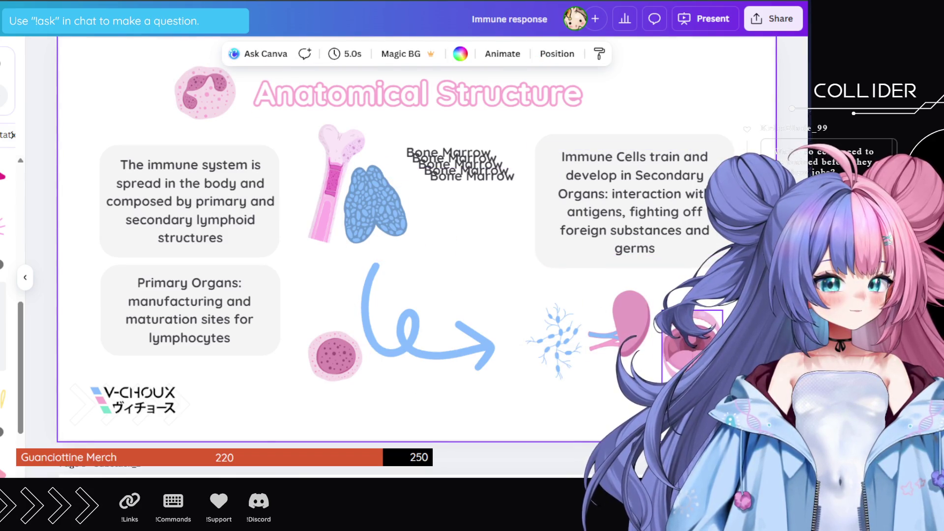
pyautogui.click(684, 395)
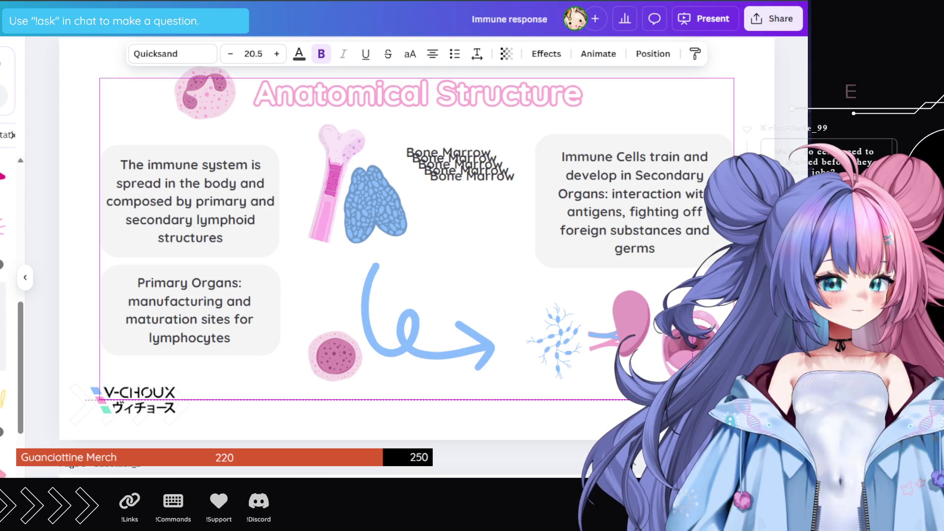
pyautogui.click(516, 420)
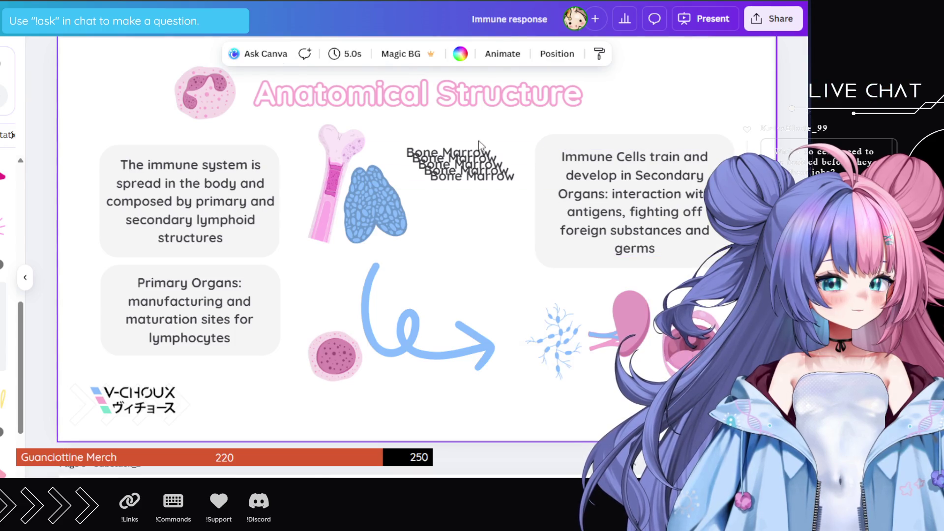
pyautogui.moveTo(471, 176); pyautogui.dragTo(473, 229)
# - Retype the lower Bone Marrow copy as 'Spleen', narrow its box and reduce its font size
pyautogui.doubleClick(483, 230)
pyautogui.write('Spleen')
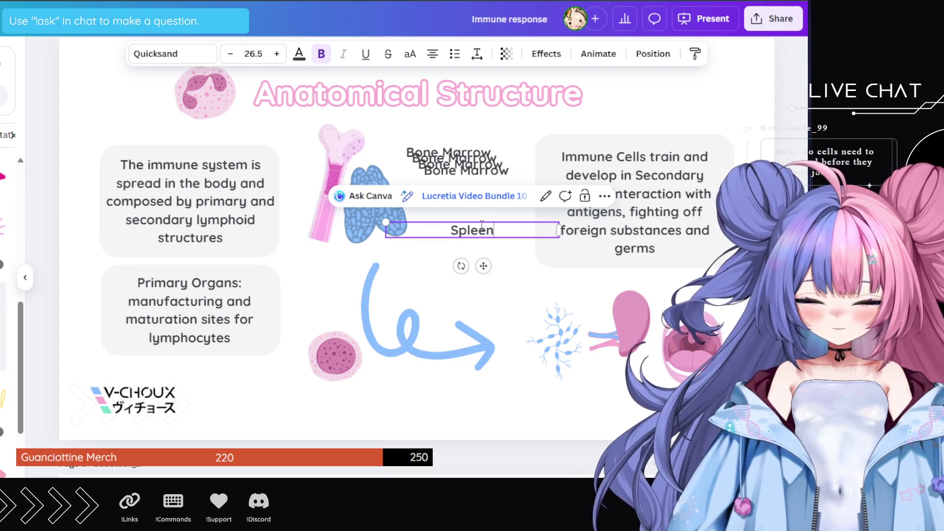
pyautogui.moveTo(558, 229); pyautogui.dragTo(434, 230)
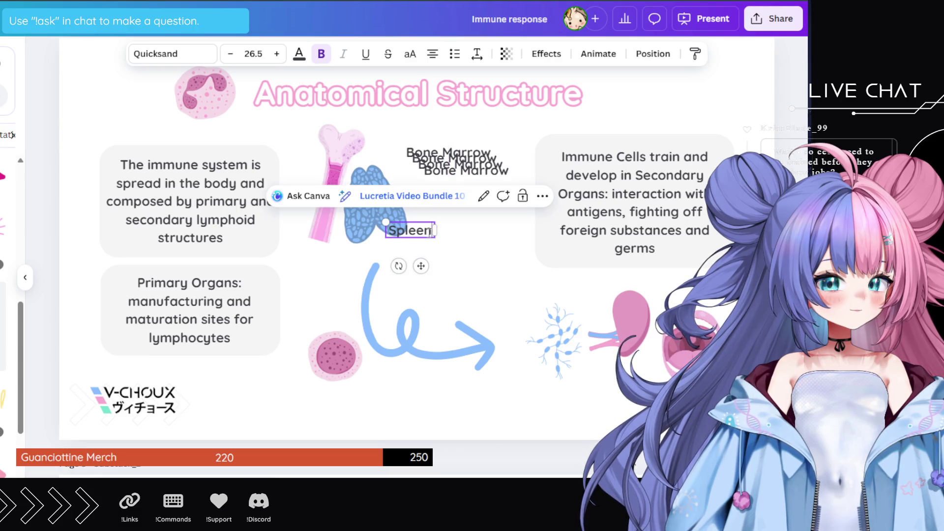
pyautogui.doubleClick(417, 230)
pyautogui.click(230, 54)
pyautogui.click(230, 54)
pyautogui.click(230, 53)
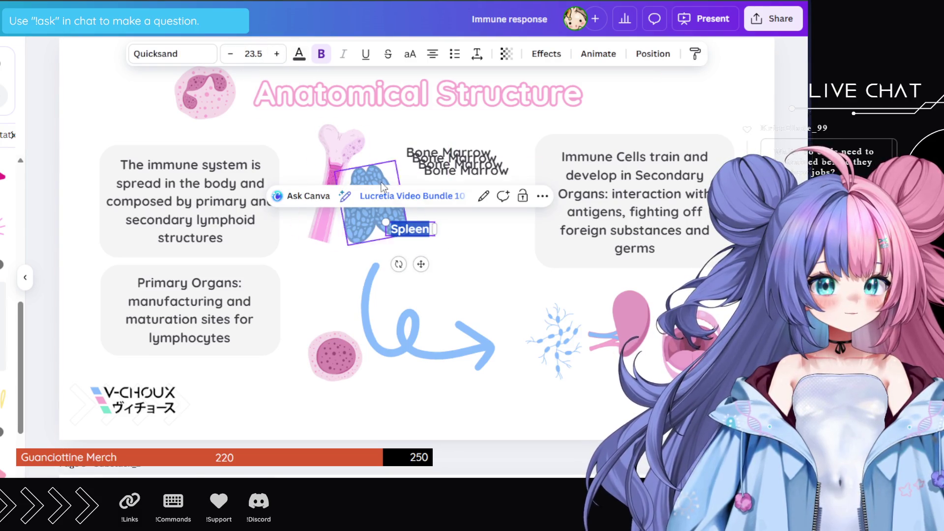
pyautogui.click(436, 239)
# - Place the Spleen label beneath the pink spleen illustration at font size 20.5
pyautogui.moveTo(422, 229)
pyautogui.mouseDown()
pyautogui.moveTo(589, 349)
pyautogui.moveTo(637, 370)
pyautogui.mouseUp()
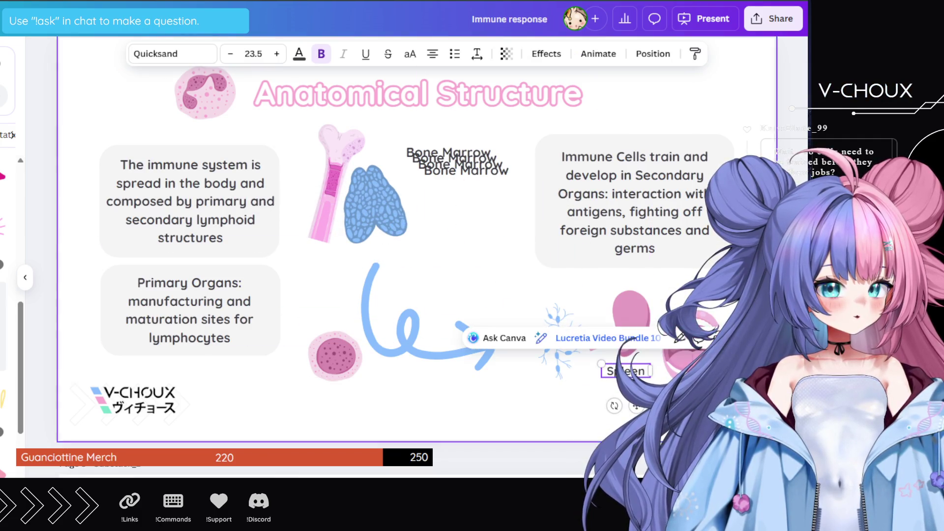
pyautogui.hotkey('ctrl', 'shift', ',')
pyautogui.hotkey('ctrl', 'shift', ',')
pyautogui.hotkey('ctrl', 'shift', ',')
pyautogui.hotkey('ctrl', 'shift', '.')
pyautogui.hotkey('ctrl', 'shift', '.')
pyautogui.hotkey('ctrl', 'shift', '.')
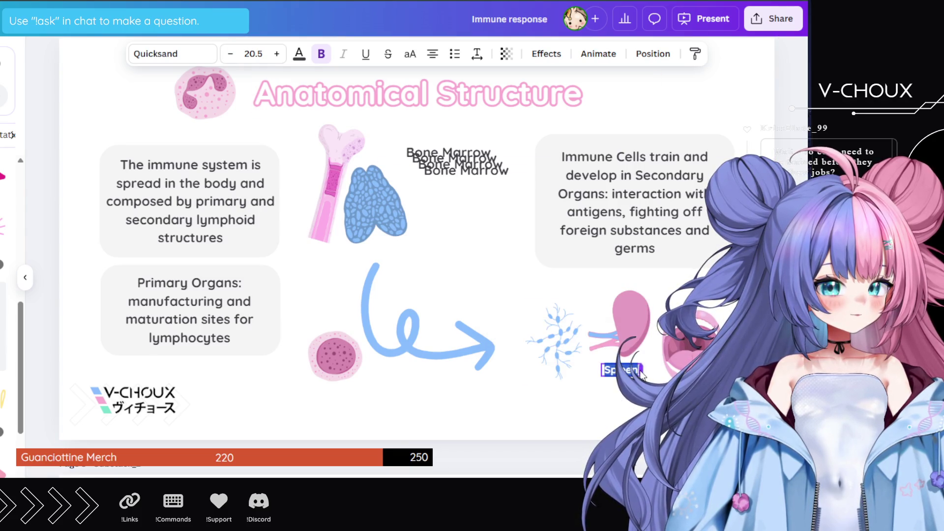
pyautogui.click(678, 408)
pyautogui.moveTo(621, 370); pyautogui.dragTo(627, 371)
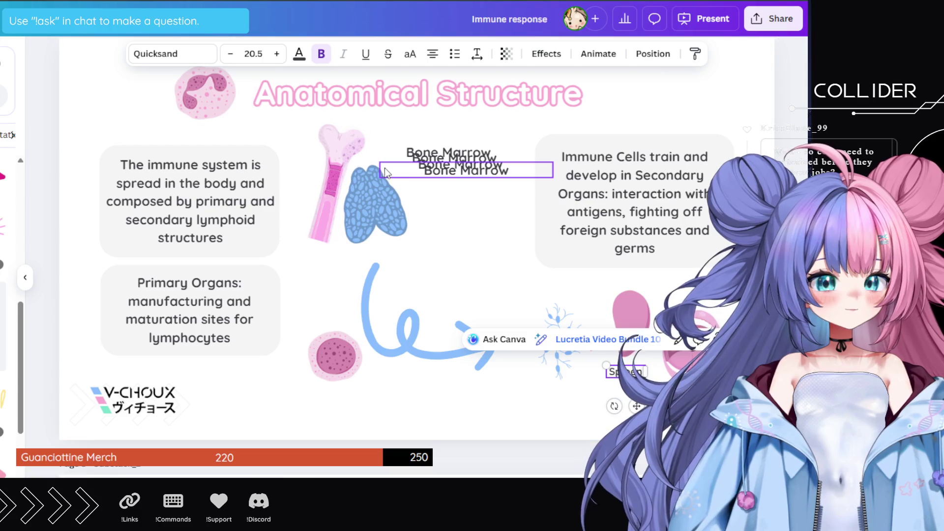
pyautogui.click(449, 173)
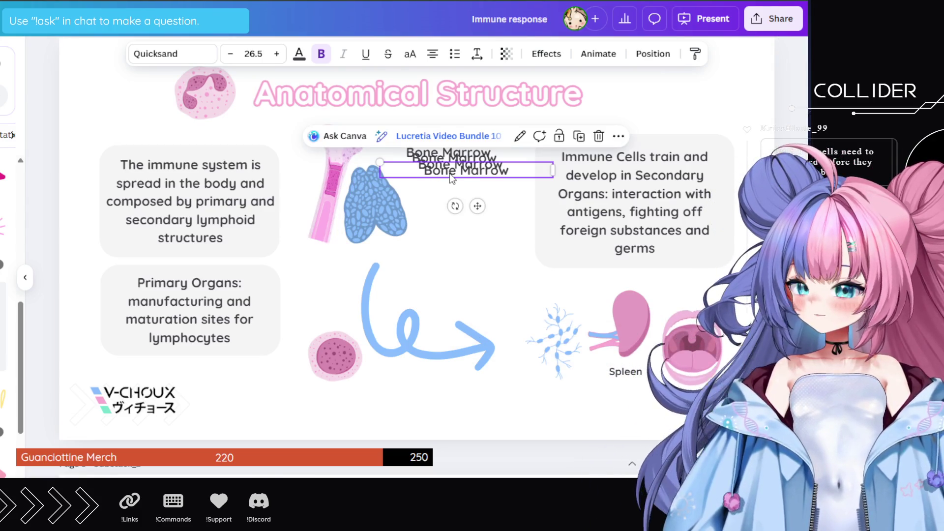
pyautogui.doubleClick(449, 173)
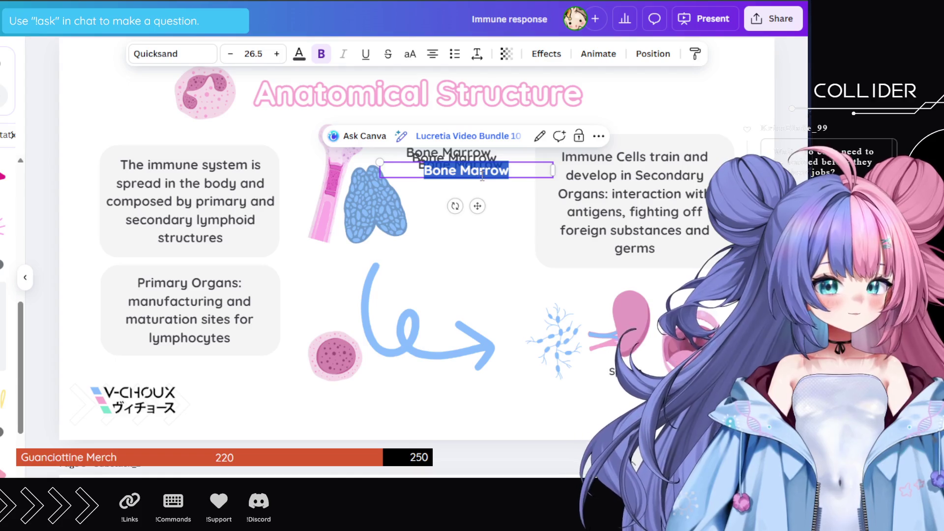
pyautogui.press('Escape')
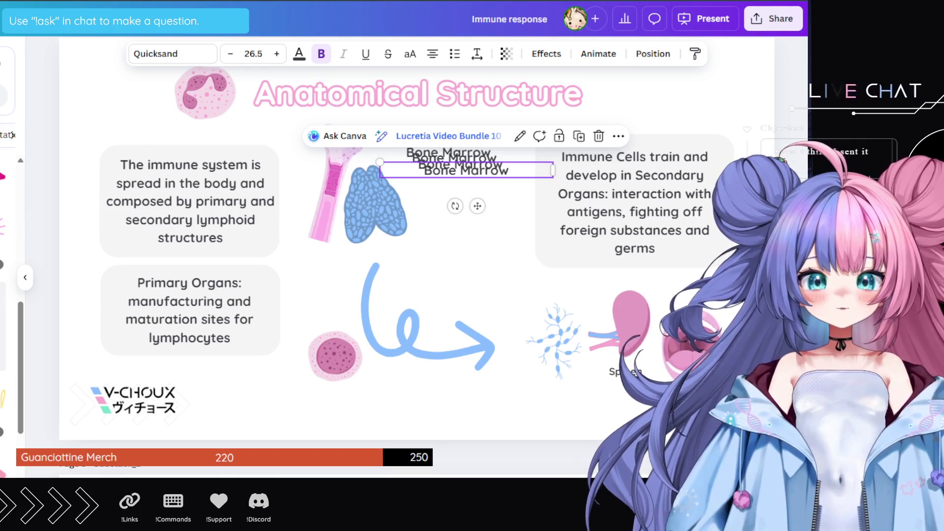
pyautogui.hotkey('ctrl', 'v')
pyautogui.press('Delete')
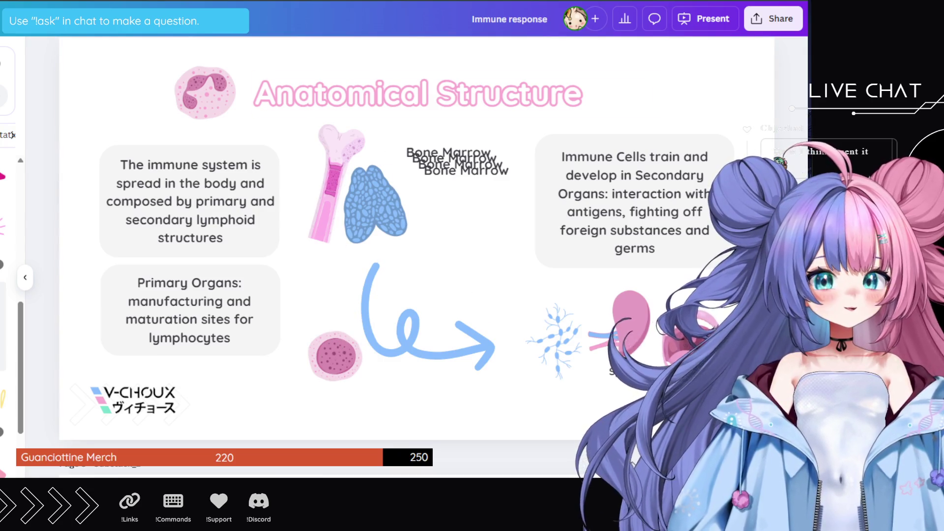
pyautogui.hotkey('alt', 'Tab')
pyautogui.scroll(-5, 253, 225)
pyautogui.click(170, 177)
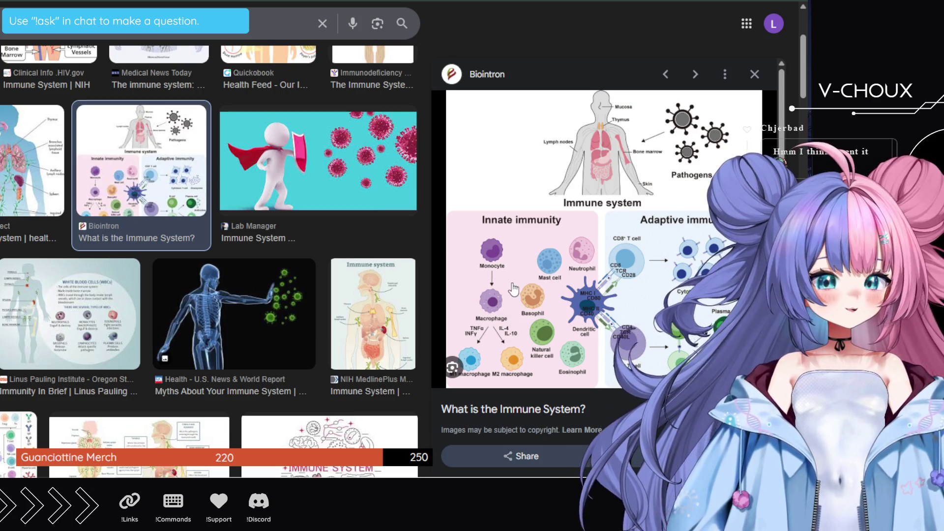
# - Scroll the image results and preview MDPI's labelled lymphoid-organ and immune-cell diagram
pyautogui.scroll(-1, 508, 319)
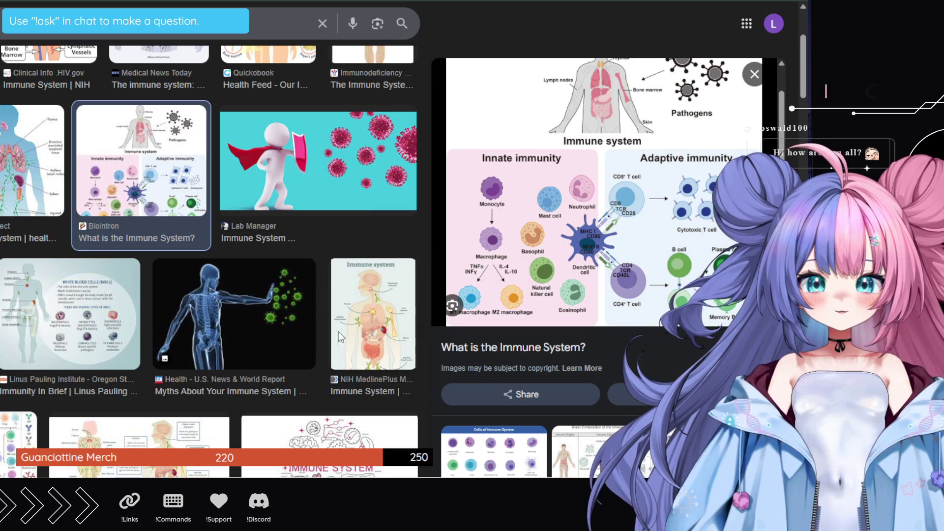
pyautogui.click(4, 450)
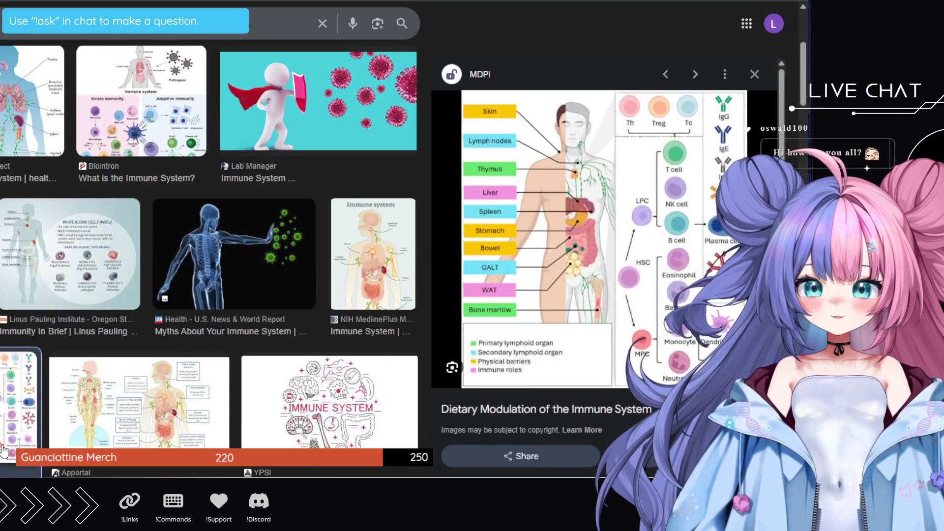
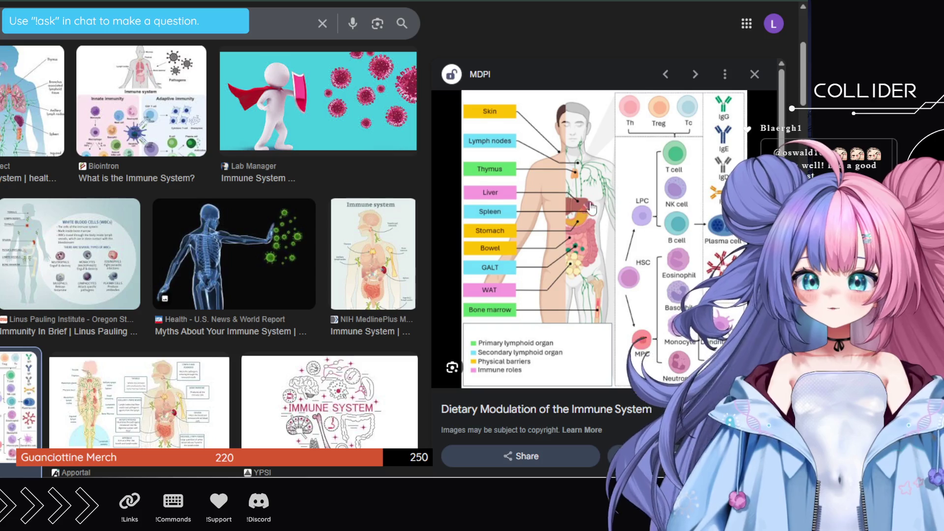
# - Narrow the Google Images window showing the MDPI immune-system diagram, then switch to Canva
pyautogui.moveTo(809, 249); pyautogui.dragTo(711, 249)
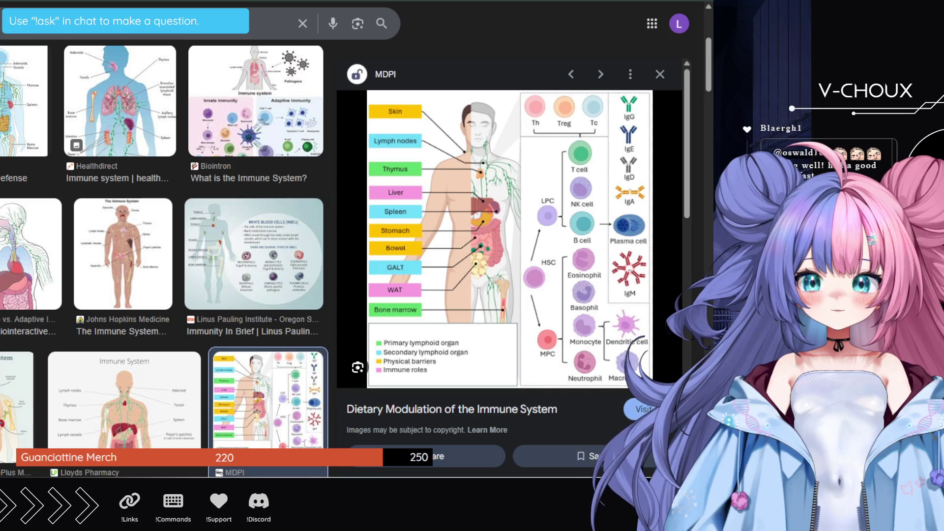
pyautogui.hotkey('alt', 'Tab')
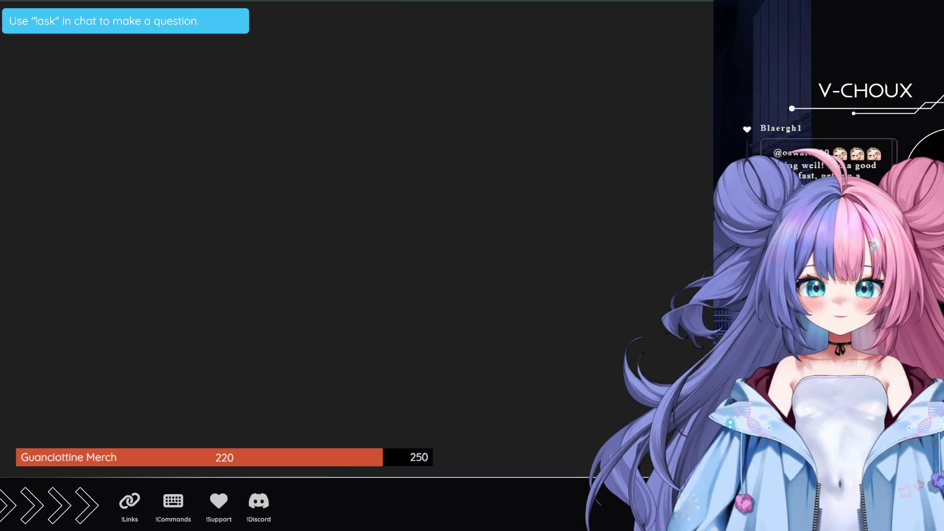
# - Widen the Canva window on the Anatomical Structure slide and start editing the third Bone Marrow label
pyautogui.click(428, 241)
pyautogui.press('Escape')
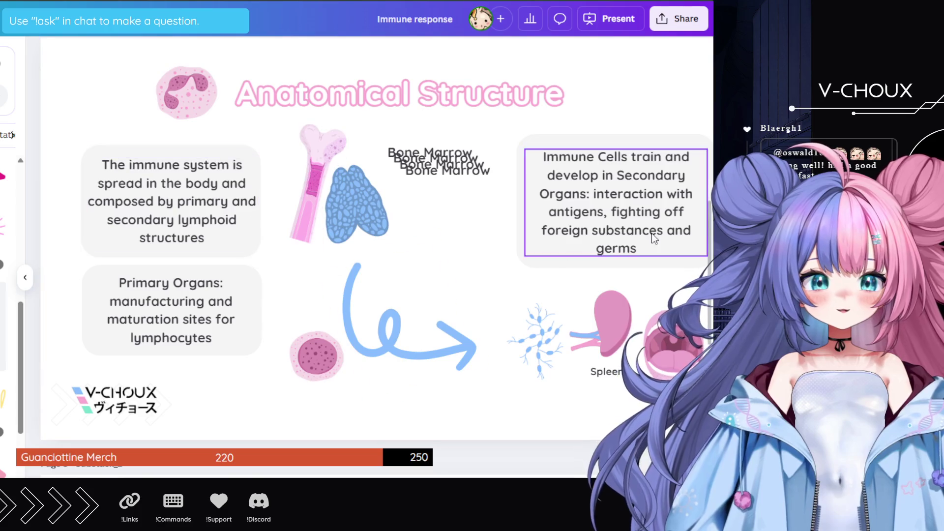
pyautogui.moveTo(709, 226); pyautogui.dragTo(810, 226)
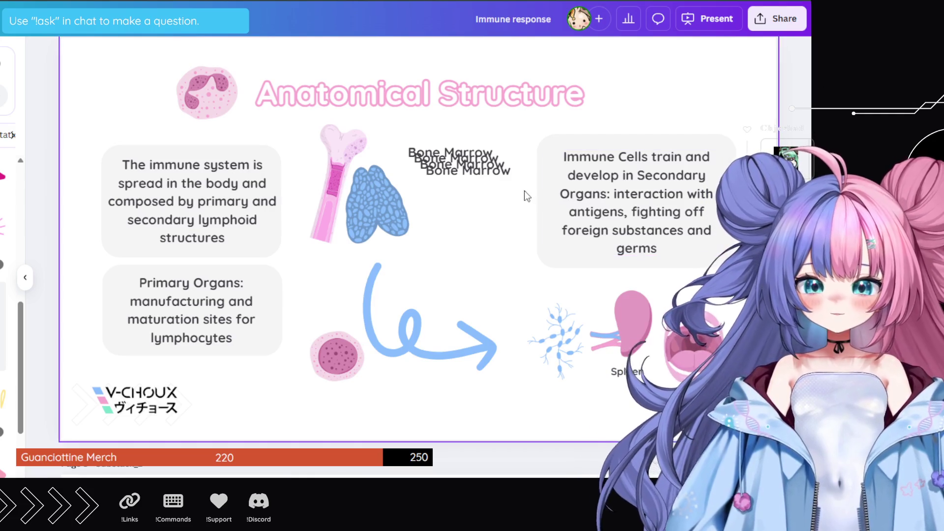
pyautogui.doubleClick(485, 172)
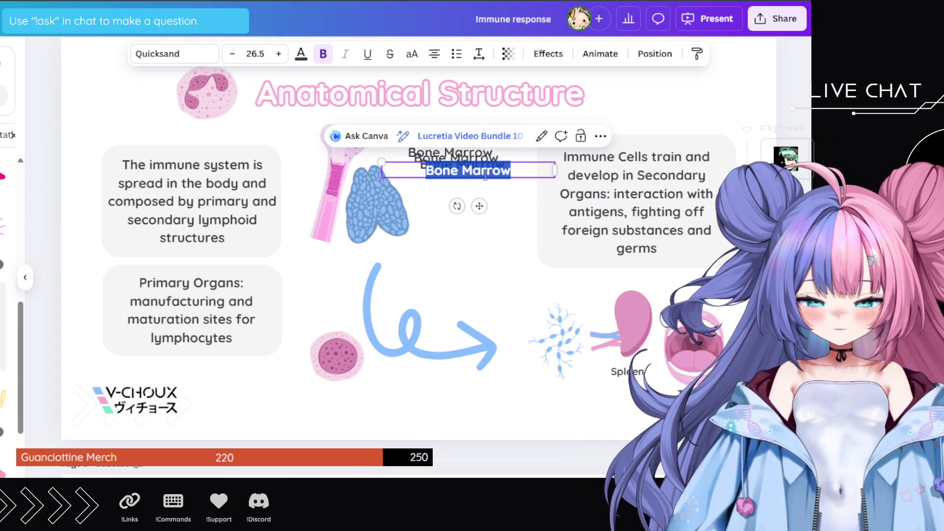
# - Retype the label as 'Lymph Nodes' at font size 20.5, narrowed and placed under the lymph node drawing
pyautogui.press('BackSpace')
pyautogui.write('Nodes')
pyautogui.press('Return')
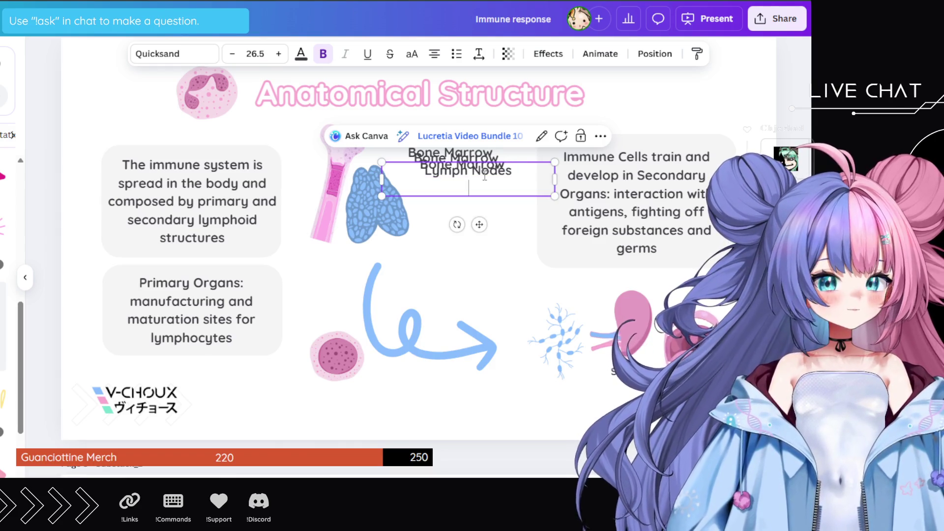
pyautogui.press('BackSpace')
pyautogui.press('Escape')
pyautogui.press('Escape')
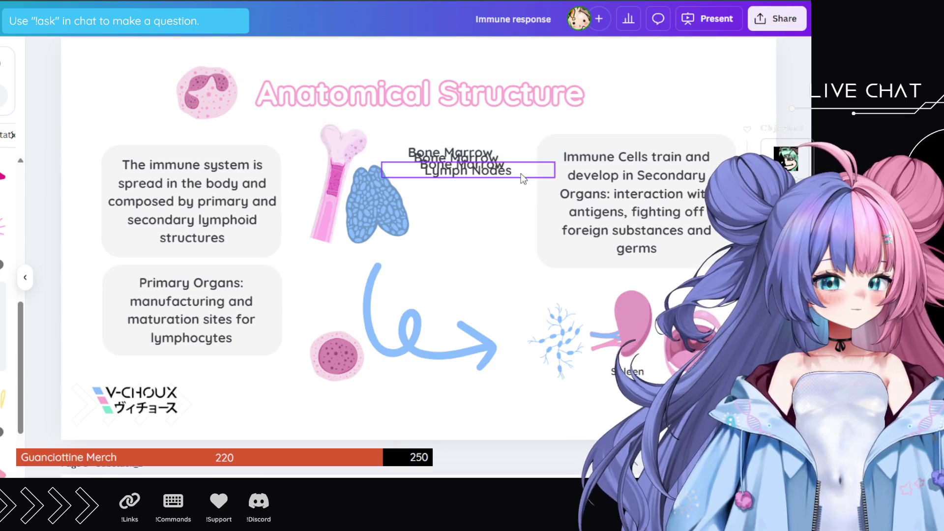
pyautogui.moveTo(523, 179); pyautogui.dragTo(517, 234)
pyautogui.doubleClick(461, 226)
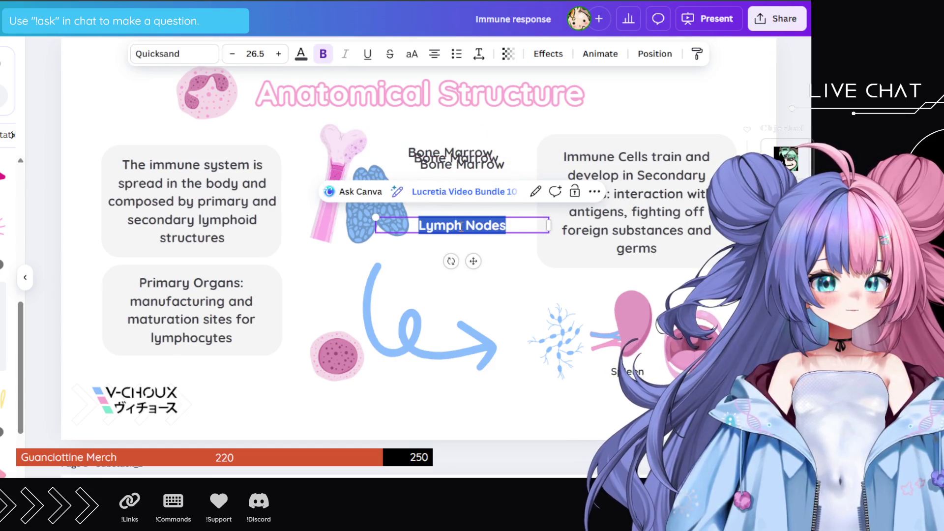
pyautogui.click(237, 56)
pyautogui.click(237, 56)
pyautogui.click(237, 57)
pyautogui.click(237, 56)
pyautogui.click(237, 57)
pyautogui.click(232, 54)
pyautogui.moveTo(549, 224)
pyautogui.mouseDown()
pyautogui.moveTo(444, 233)
pyautogui.moveTo(566, 376)
pyautogui.moveTo(572, 400)
pyautogui.moveTo(575, 391)
pyautogui.mouseUp()
pyautogui.click(436, 237)
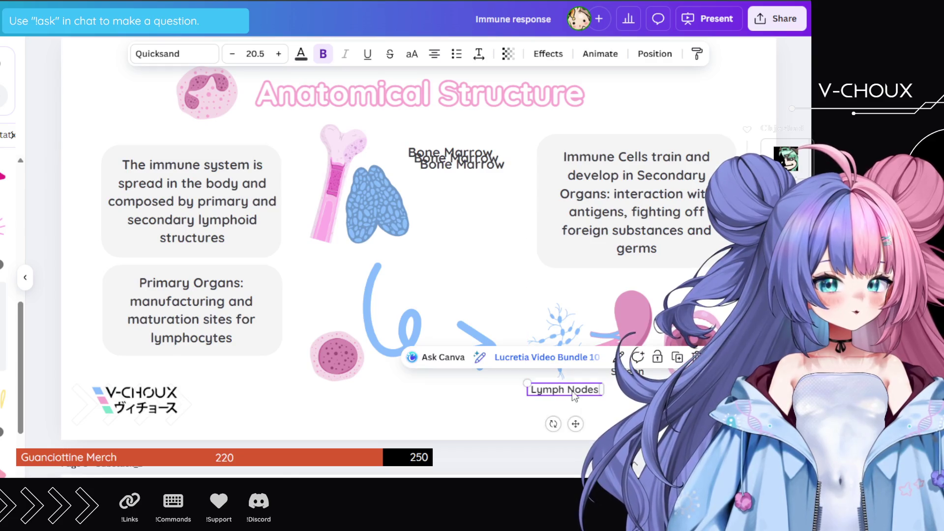
# - Move another Bone Marrow copy down beside the blue organ and select its text for retyping
pyautogui.click(470, 169)
pyautogui.moveTo(470, 169); pyautogui.dragTo(475, 220)
pyautogui.doubleClick(477, 217)
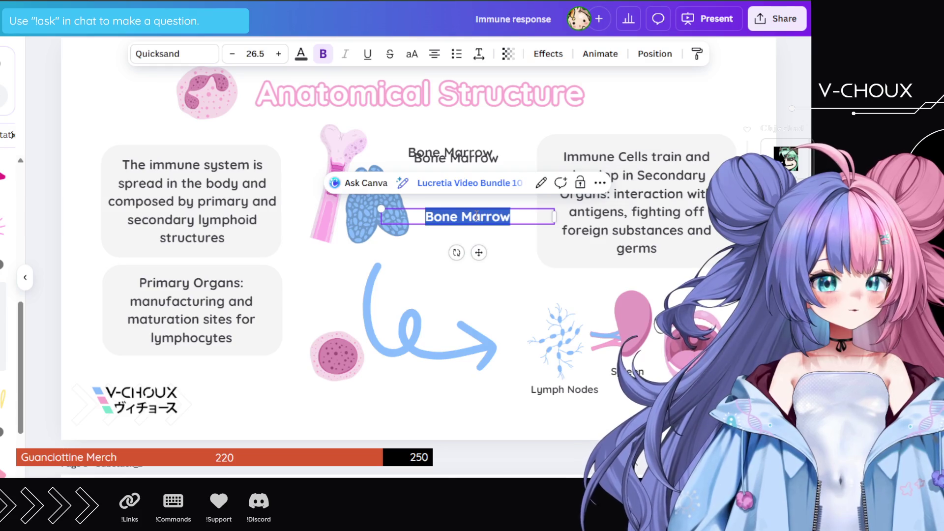
# - Finish the 'Thymus' label at font size 20.5 in a narrower box, nudging it toward the thymus drawing
pyautogui.write('Thymus')
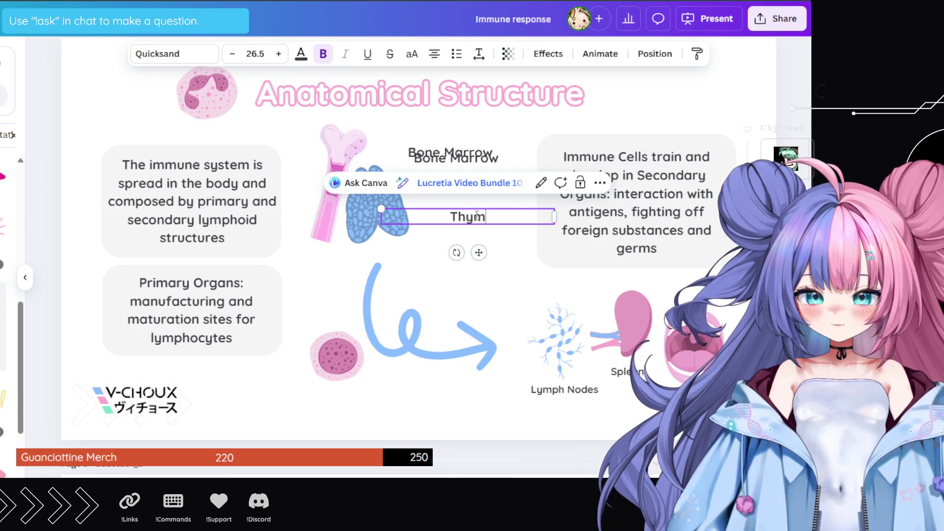
pyautogui.doubleClick(476, 218)
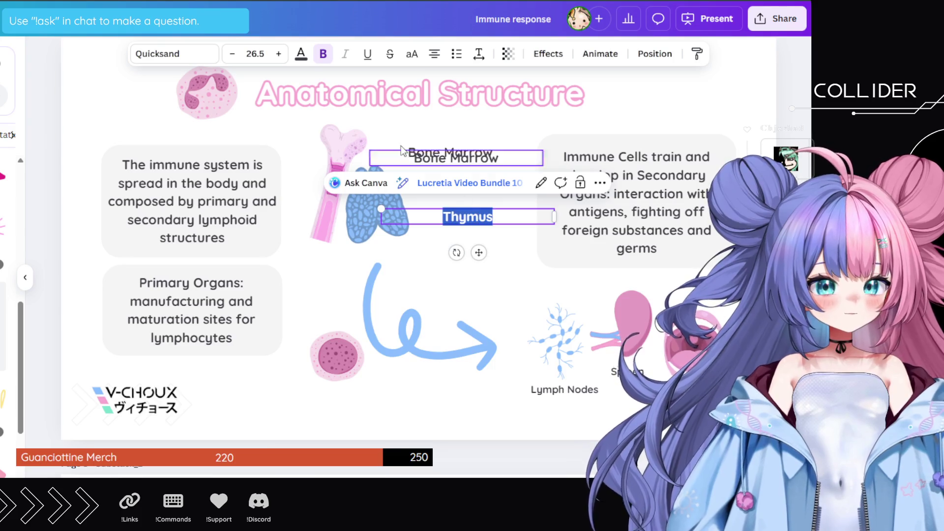
pyautogui.click(232, 54)
pyautogui.click(232, 54)
pyautogui.click(232, 53)
pyautogui.click(232, 53)
pyautogui.click(232, 54)
pyautogui.click(232, 53)
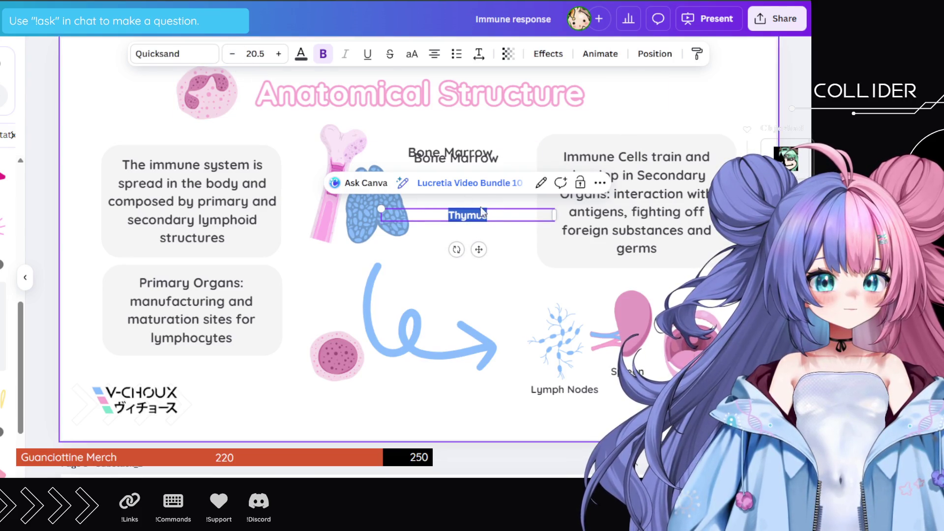
pyautogui.moveTo(554, 214)
pyautogui.mouseDown()
pyautogui.moveTo(444, 228)
pyautogui.moveTo(406, 218)
pyautogui.moveTo(382, 245)
pyautogui.mouseUp()
pyautogui.press('Escape')
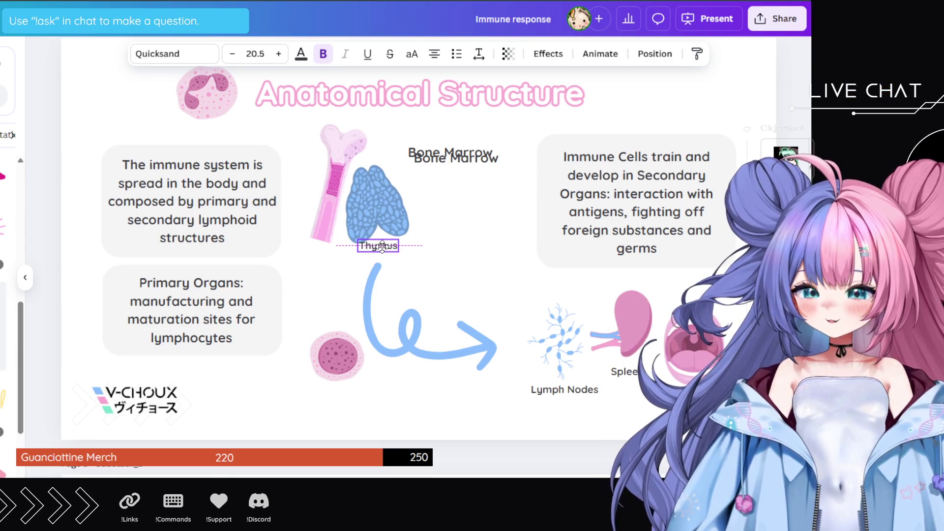
pyautogui.moveTo(382, 245)
pyautogui.mouseDown()
pyautogui.moveTo(426, 216)
pyautogui.moveTo(426, 182)
pyautogui.moveTo(391, 155)
pyautogui.moveTo(425, 196)
pyautogui.moveTo(429, 244)
pyautogui.moveTo(389, 249)
pyautogui.mouseUp()
# - Set the Bone Marrow label to font size 20.5 and narrow its text box under the bone
pyautogui.click(443, 148)
pyautogui.doubleClick(443, 147)
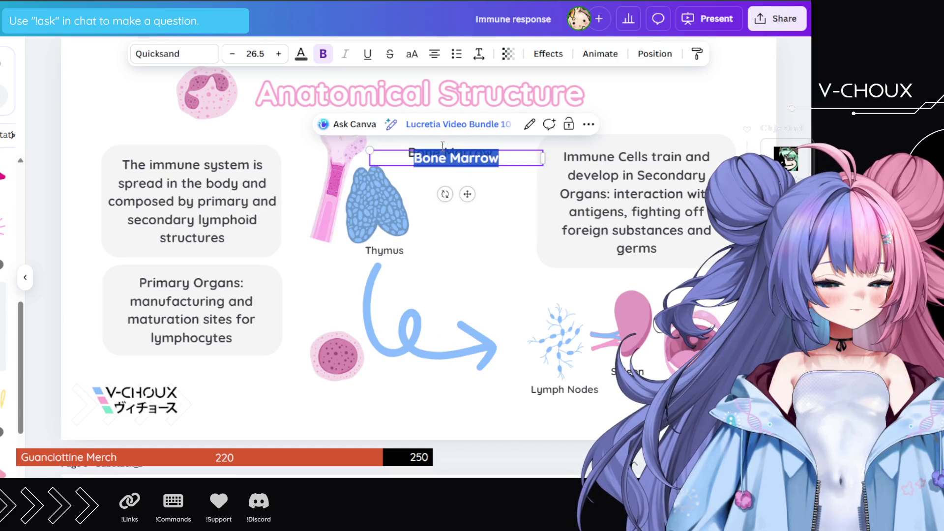
pyautogui.click(232, 54)
pyautogui.click(232, 54)
pyautogui.click(232, 53)
pyautogui.click(231, 54)
pyautogui.click(232, 53)
pyautogui.click(232, 53)
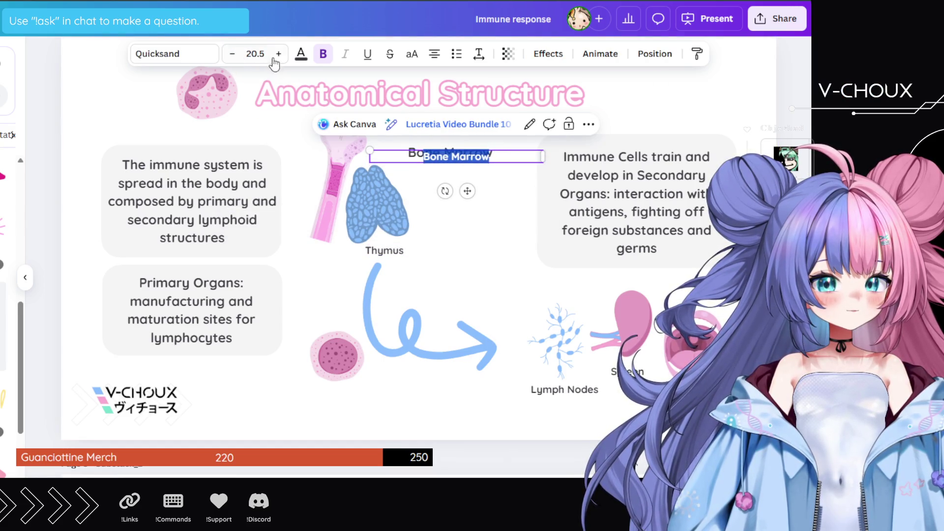
pyautogui.moveTo(543, 156)
pyautogui.mouseDown()
pyautogui.moveTo(439, 167)
pyautogui.moveTo(326, 257)
pyautogui.mouseUp()
pyautogui.click(487, 180)
pyautogui.click(407, 160)
# - Delete the leftover Bone Marrow text at the top of the slide
pyautogui.click(334, 193)
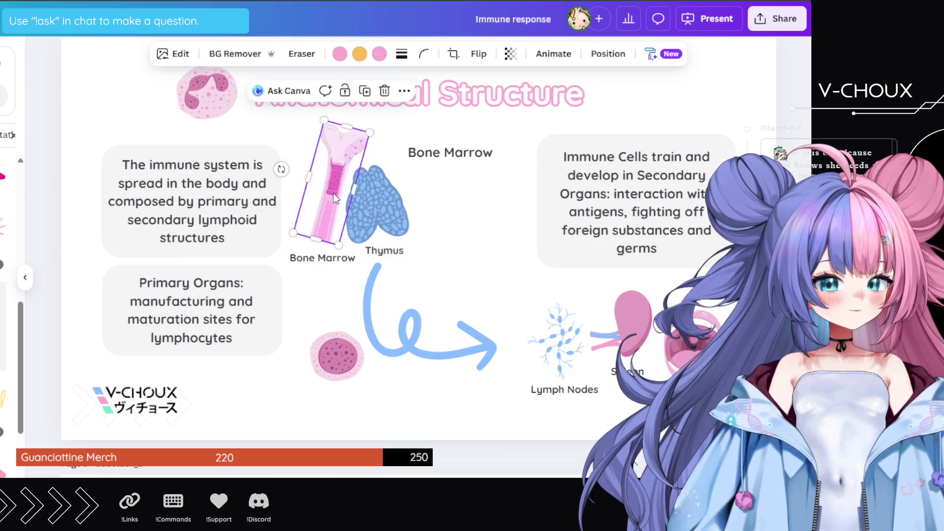
pyautogui.click(461, 208)
pyautogui.click(453, 154)
pyautogui.press('Delete')
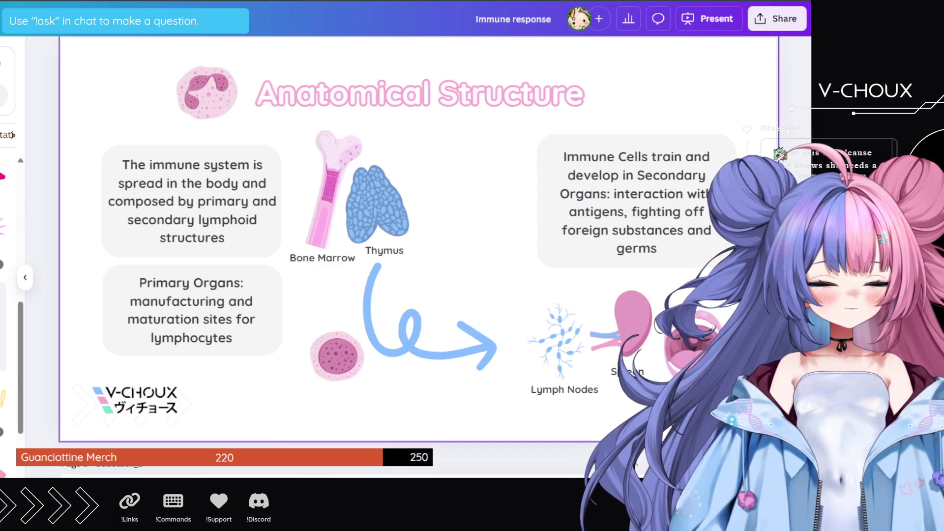
# - Select the bone and thymus drawings with their labels and shift them slightly right
pyautogui.moveTo(436, 174); pyautogui.dragTo(308, 215)
pyautogui.moveTo(300, 166); pyautogui.dragTo(398, 253)
pyautogui.moveTo(366, 200); pyautogui.dragTo(388, 197)
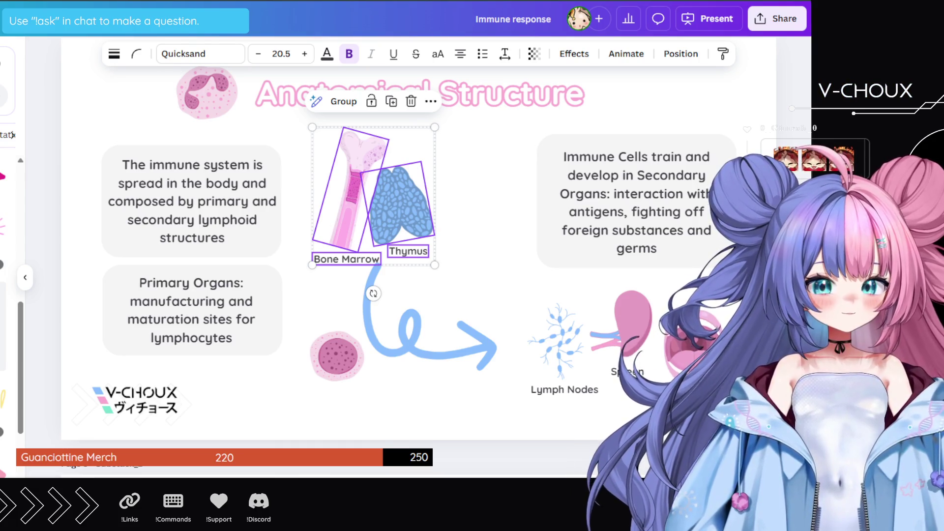
pyautogui.press('Escape')
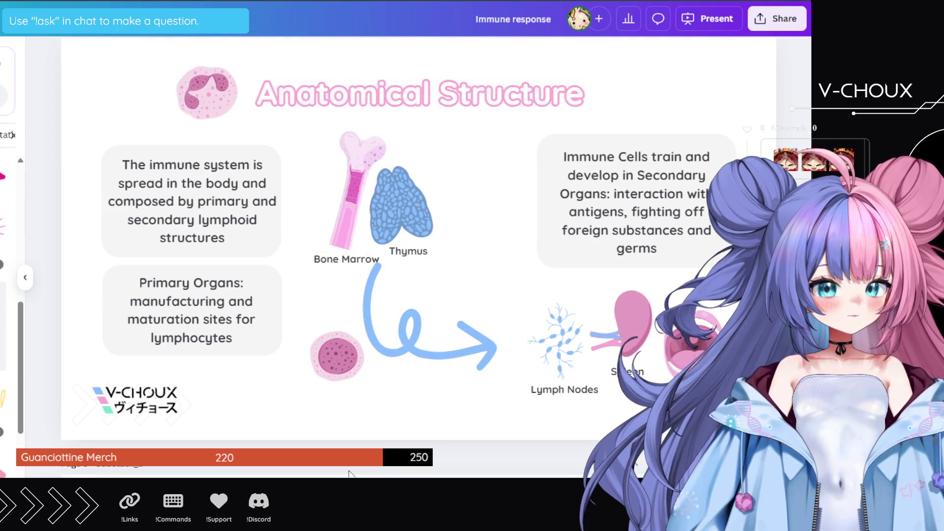
# - Raise the bone, thymus and their labels a little higher on the slide
pyautogui.moveTo(323, 174)
pyautogui.mouseDown()
pyautogui.moveTo(393, 248)
pyautogui.moveTo(415, 258)
pyautogui.moveTo(396, 255)
pyautogui.mouseUp()
pyautogui.moveTo(382, 217); pyautogui.dragTo(380, 210)
pyautogui.click(494, 204)
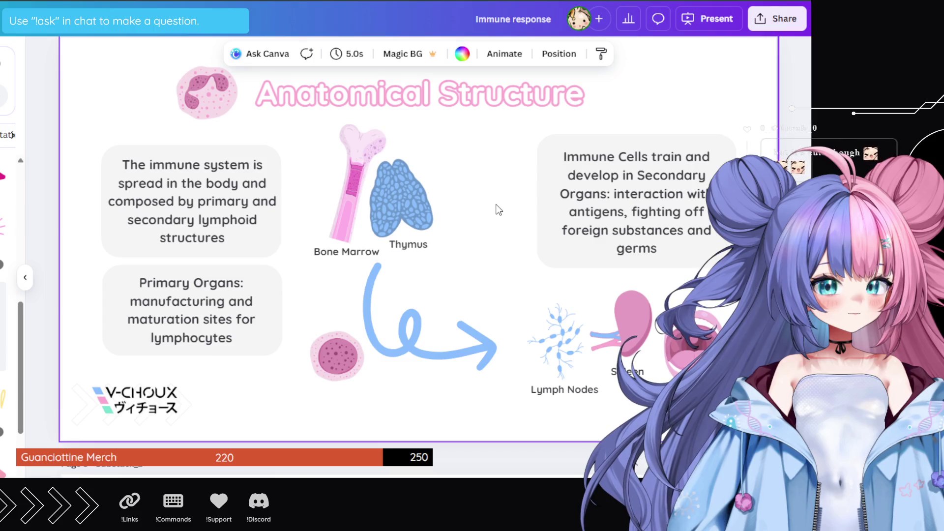